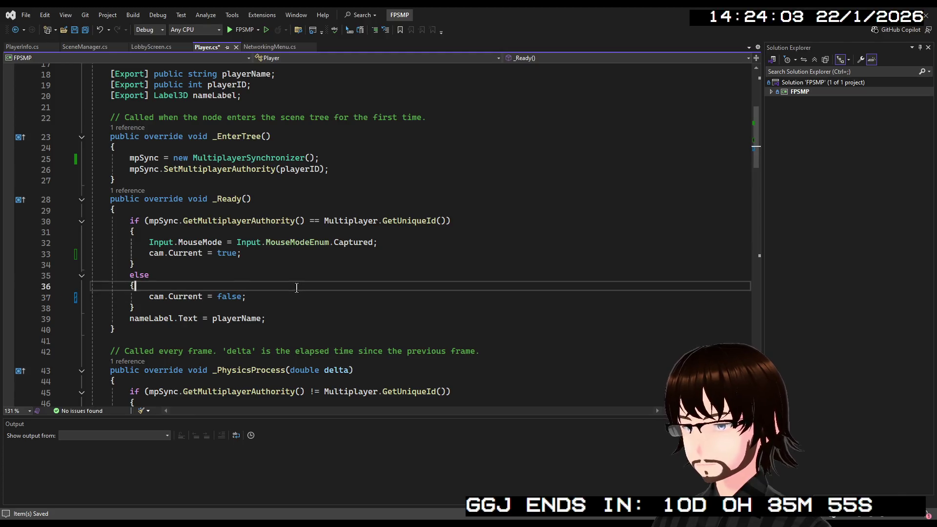
- Add the missing semicolon after cam.Current = false on line 37, save Player.cs, and return to Godot
click(284, 295)
text(;)
key(ctrl+s)
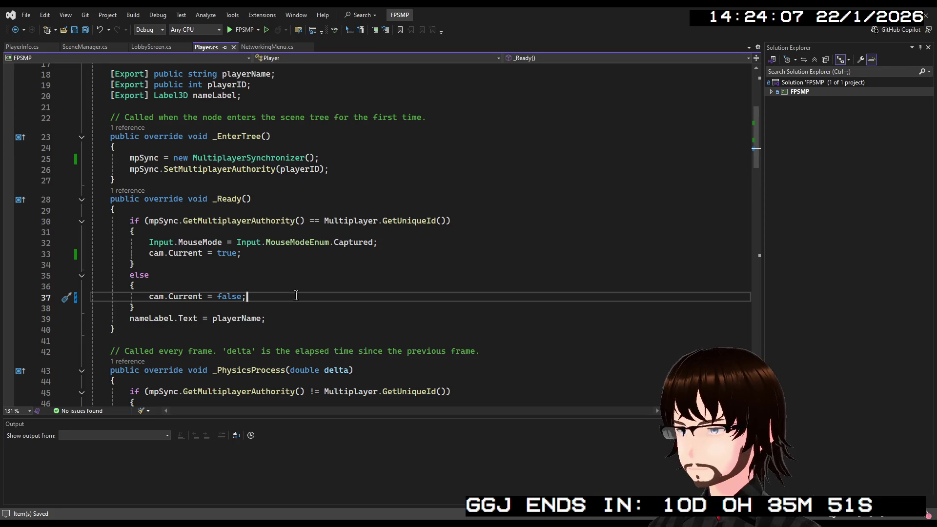
key(alt+Tab)
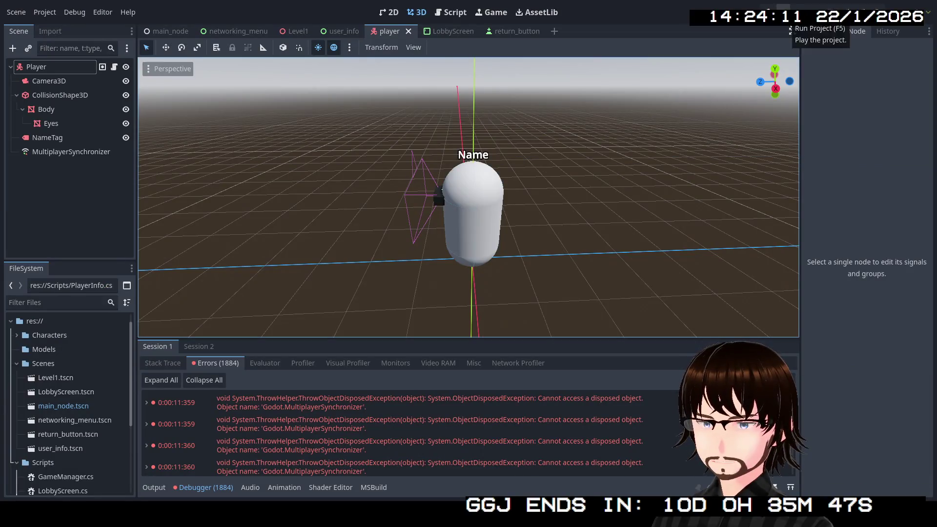
- Run the game, host a session, and walk forward to the other player's capsule
key(F5)
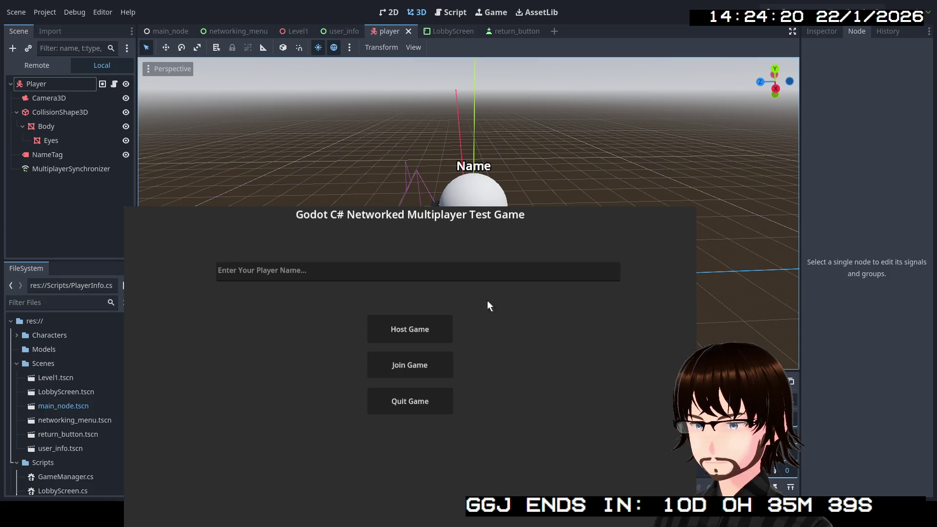
click(396, 330)
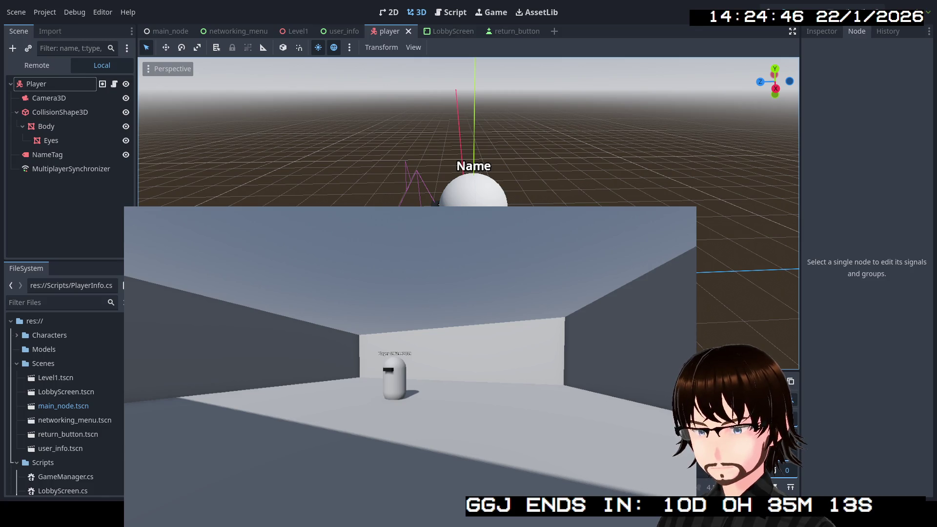
key(w)
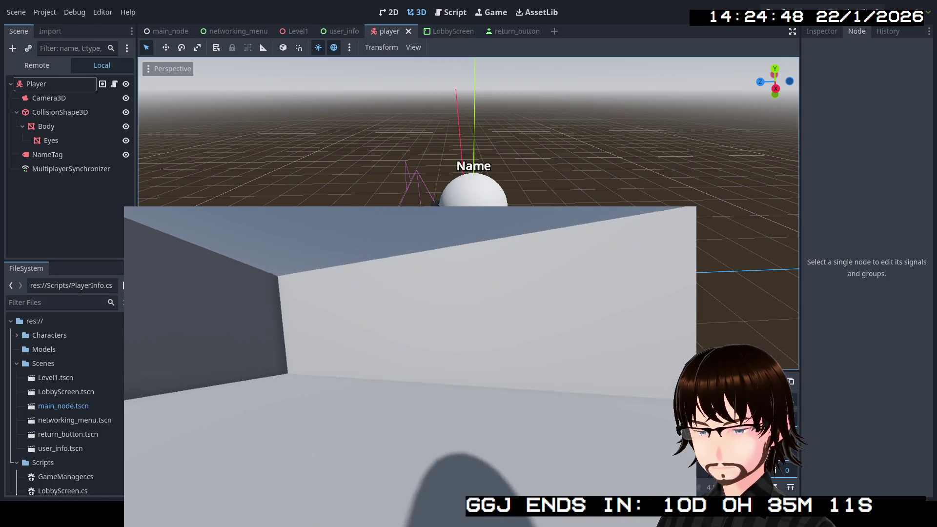
key(w)
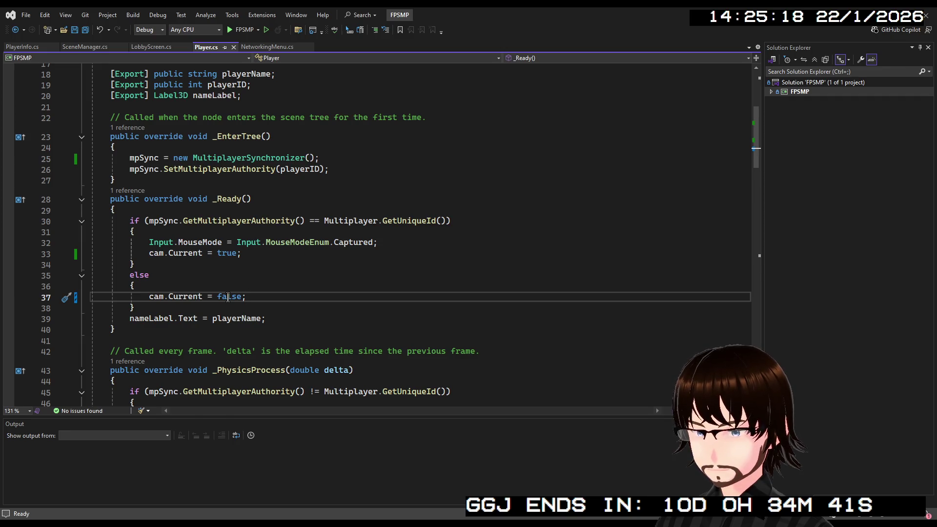
- Restore RemoveChild(cam) on line 37 of Player.cs, save, and go back to Godot
key(ctrl+z)
key(ctrl+z)
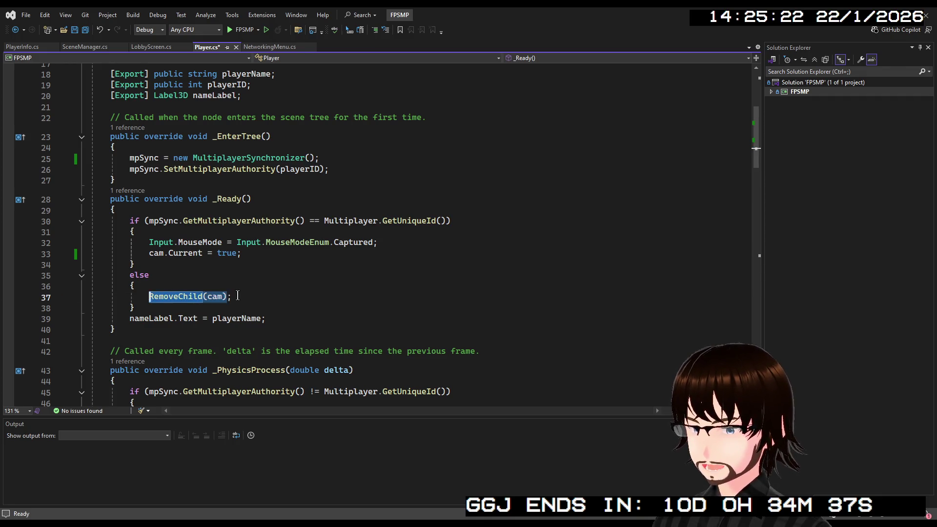
key(End)
key(ctrl+s)
key(F5)
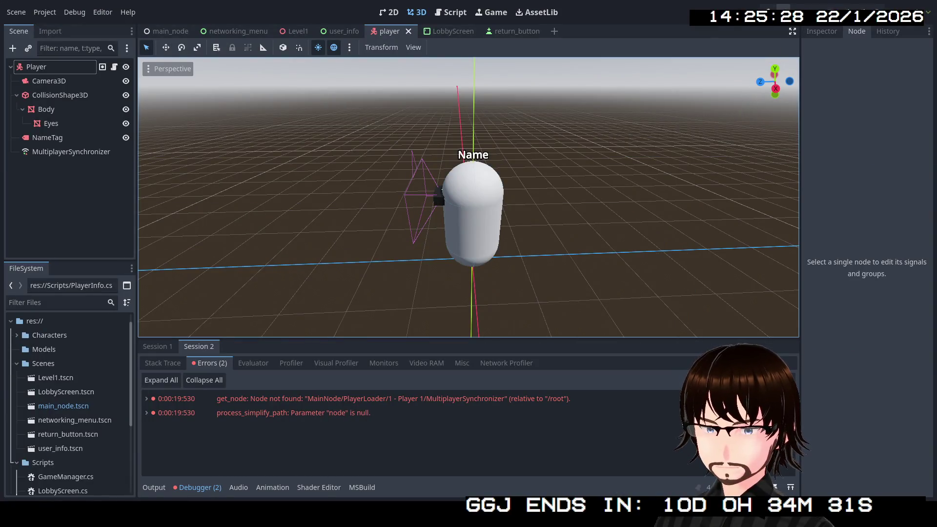
- Run the project with the Remote scene tree showing and join the hosted game as a client
click(783, 8)
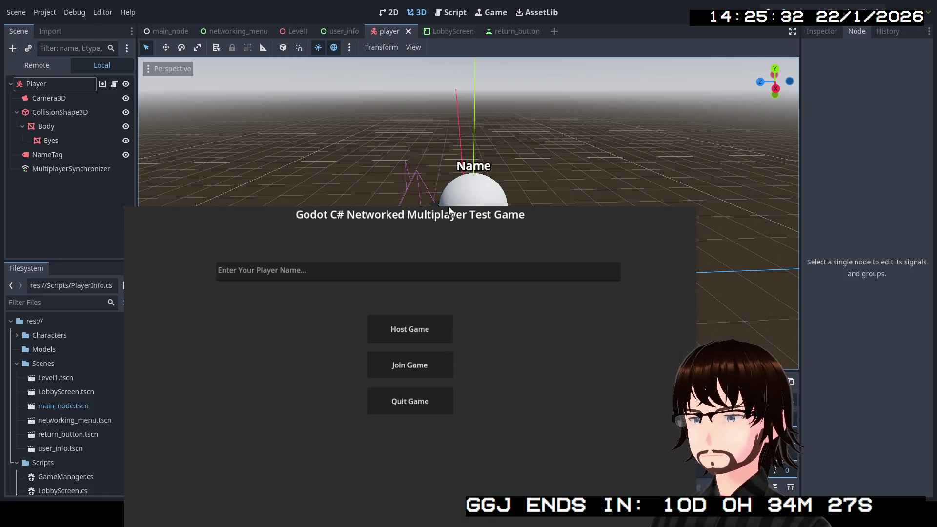
click(36, 65)
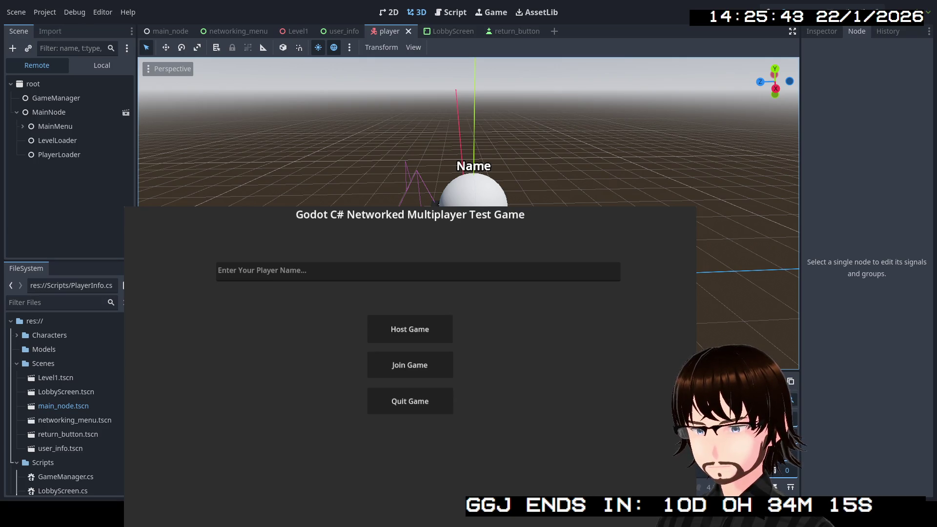
click(395, 374)
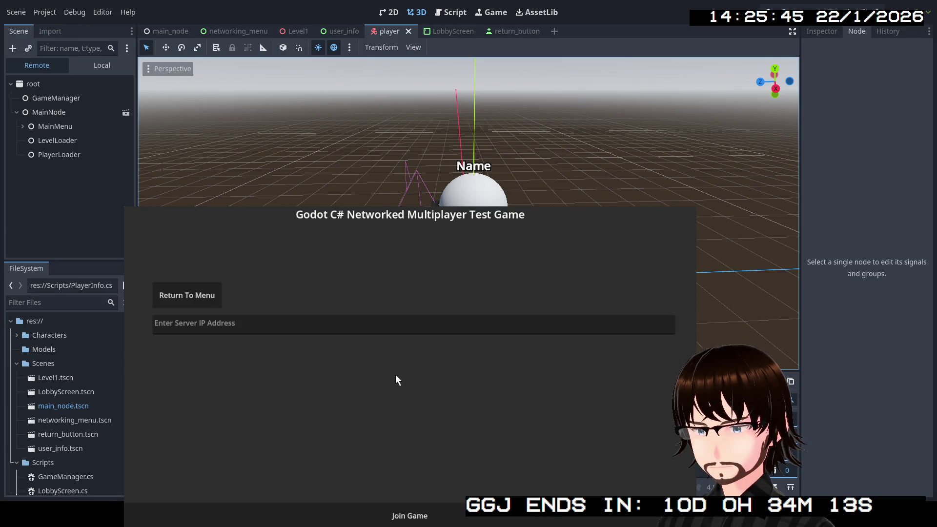
click(409, 517)
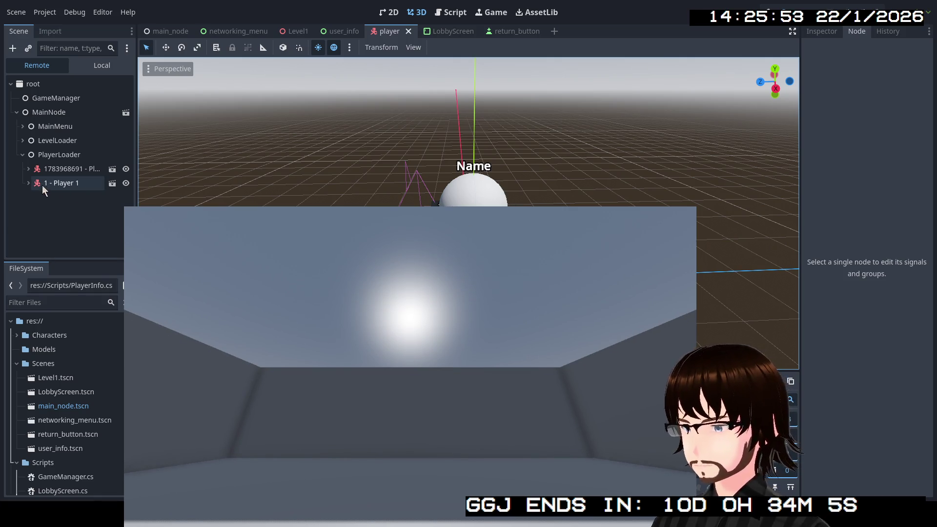
click(29, 182)
click(27, 181)
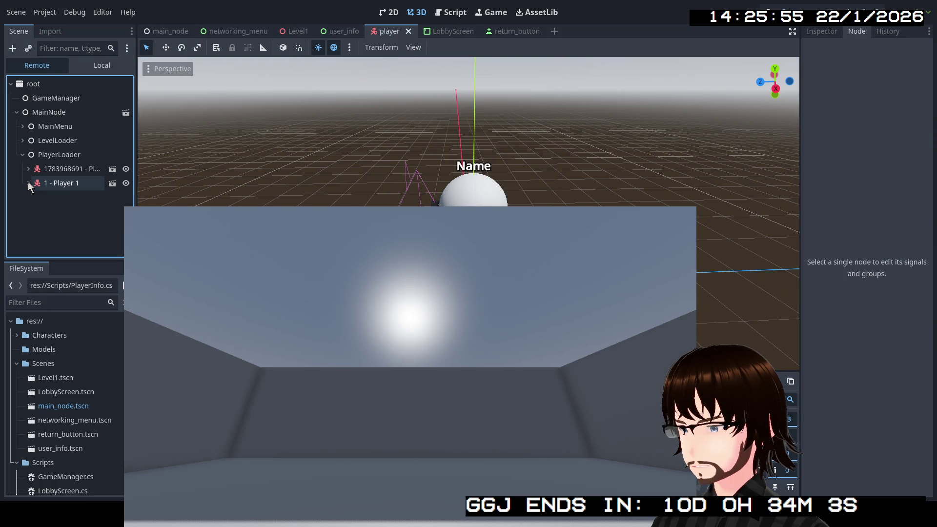
click(29, 168)
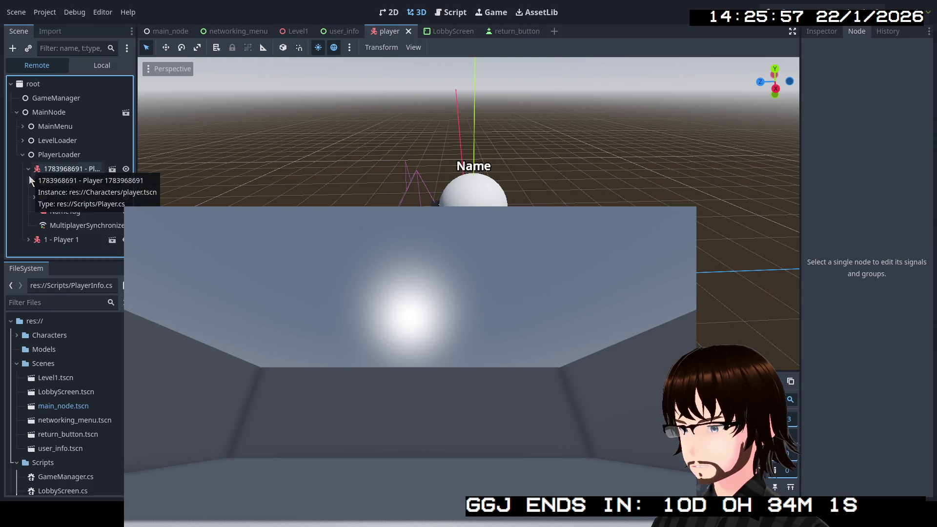
click(28, 239)
scroll(39, 224, down, 2)
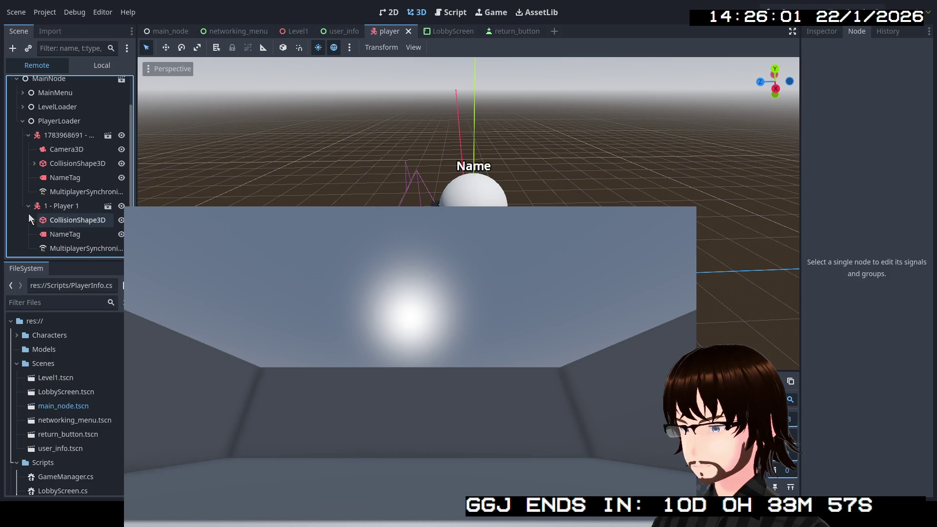
click(29, 207)
click(29, 169)
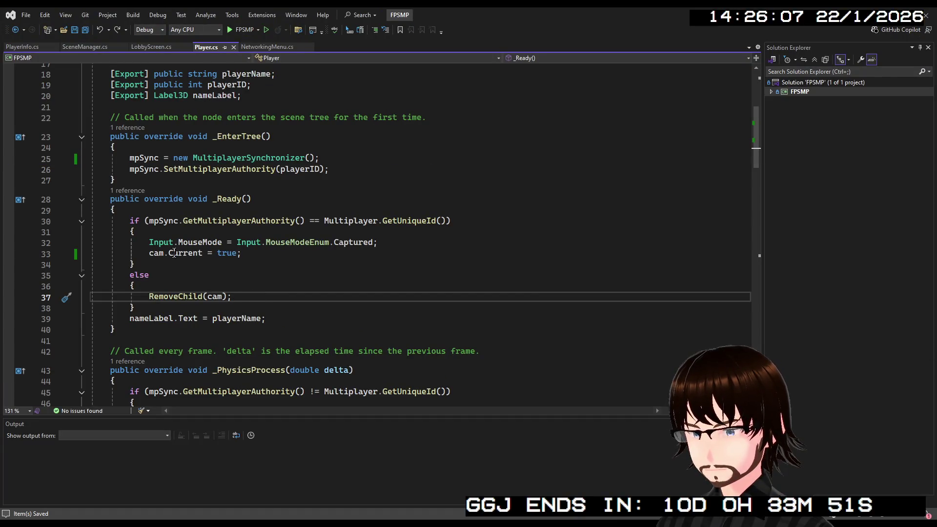
- Comment out the cam.Current = true line 33 in Player.cs and save it
click(150, 253)
text(//)
key(ctrl+s)
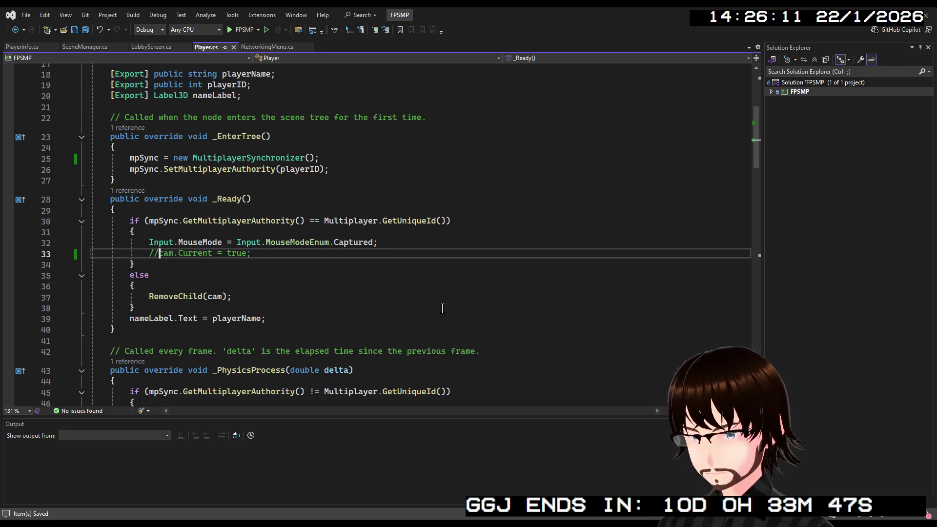
key(alt+Tab)
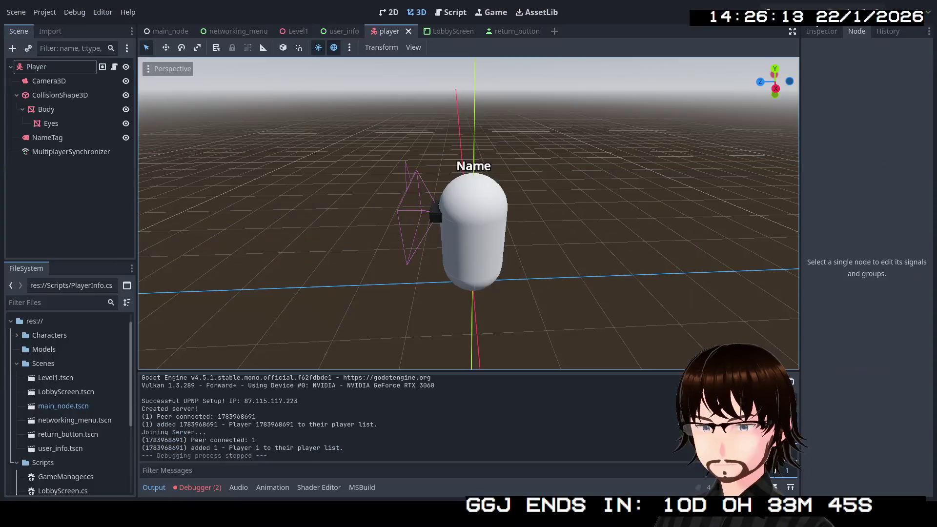
- Rerun the game as host, look at the other player's capsule, then stop it with F8
key(F5)
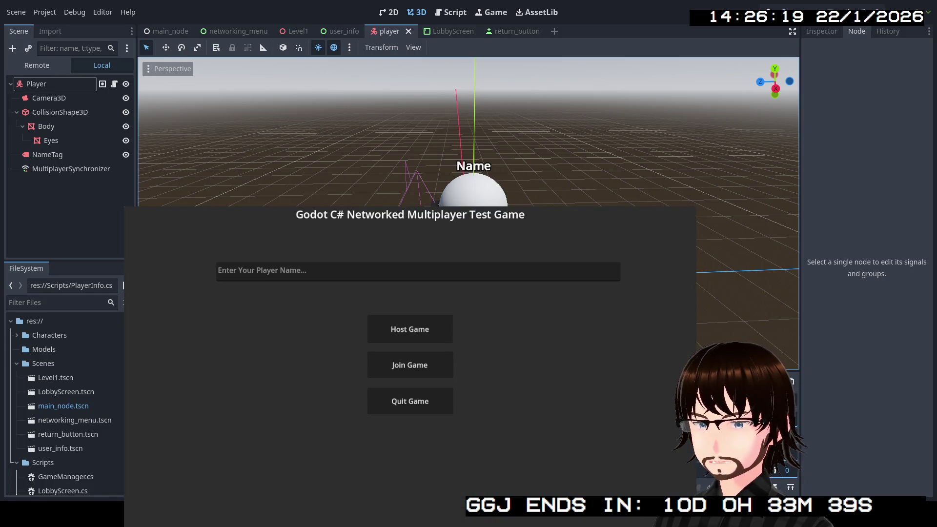
click(423, 329)
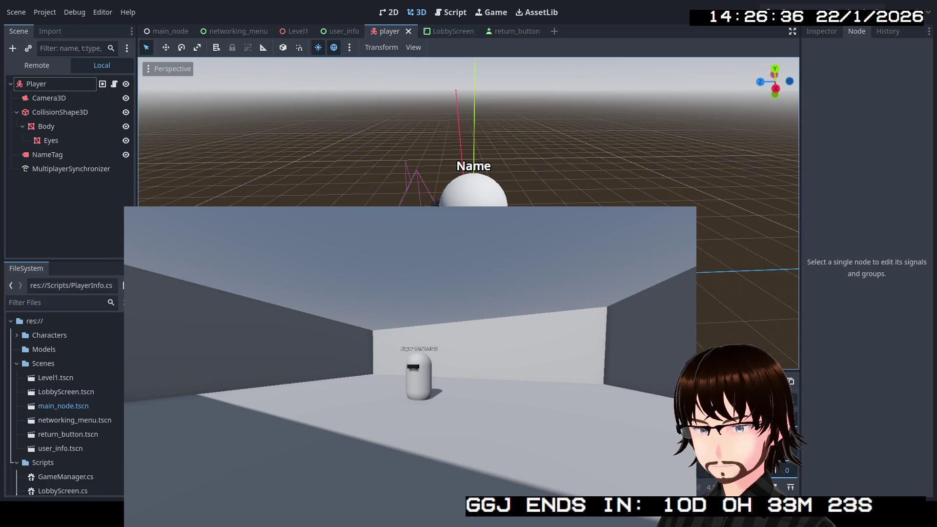
key(F8)
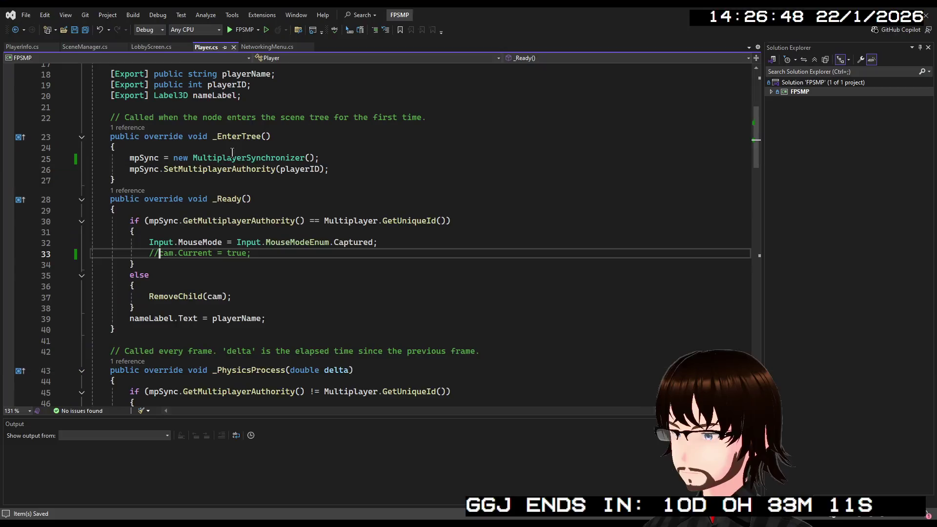
- Comment out the mpSync constructor line 25 in _EnterTree and save Player.cs
scroll(255, 197, up, 3)
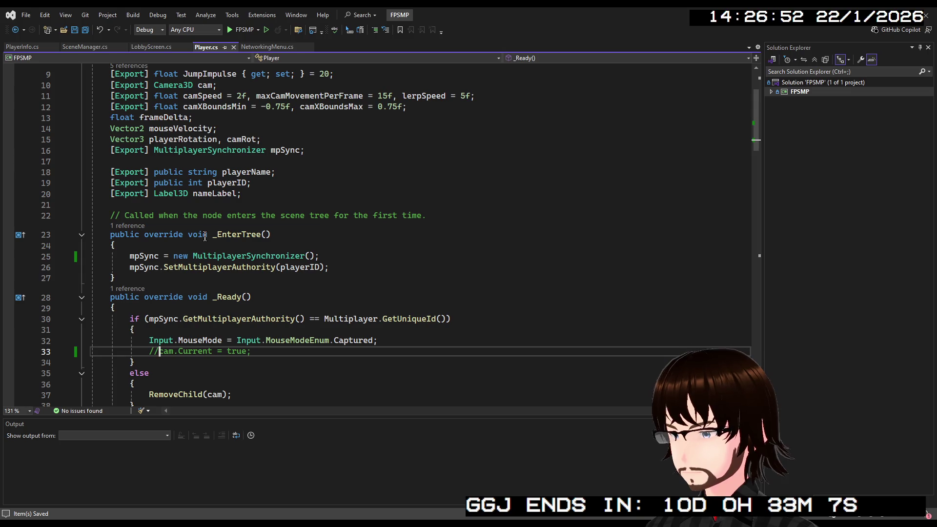
click(128, 256)
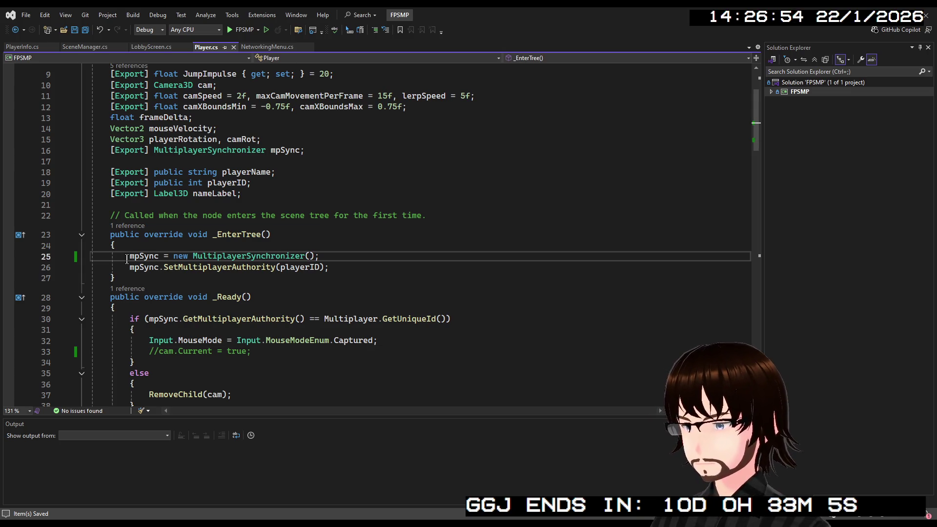
text(//)
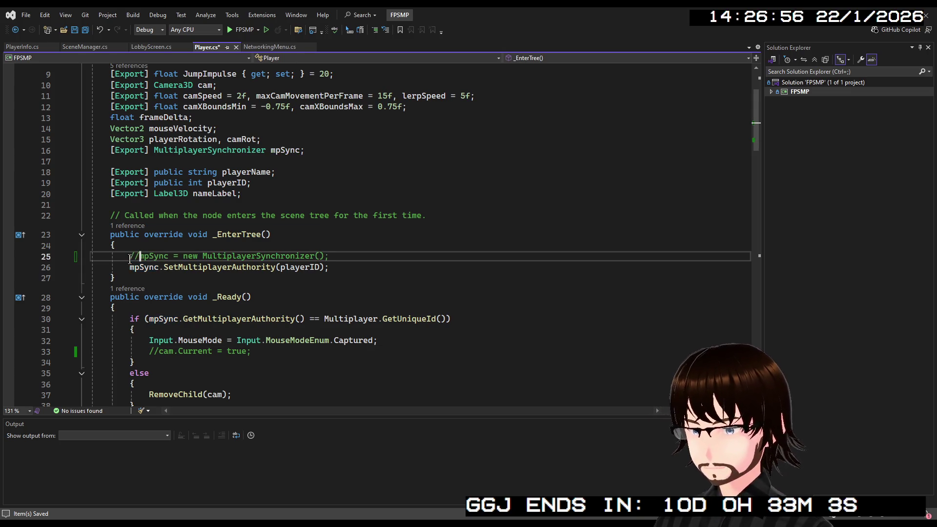
key(ctrl+s)
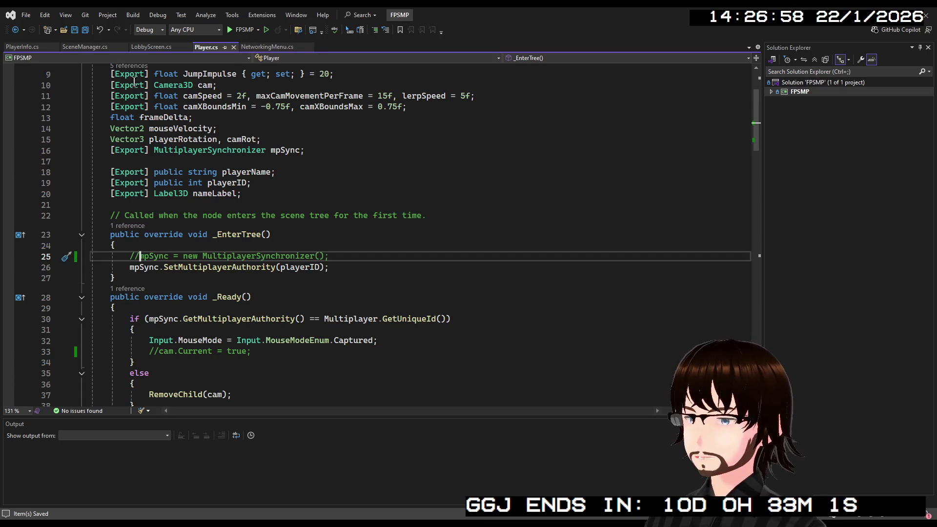
- Review SceneManager.cs, NetworkingMenu.cs and LobbyScreen.cs, then recheck Player.cs's _EnterTree authority line
click(83, 47)
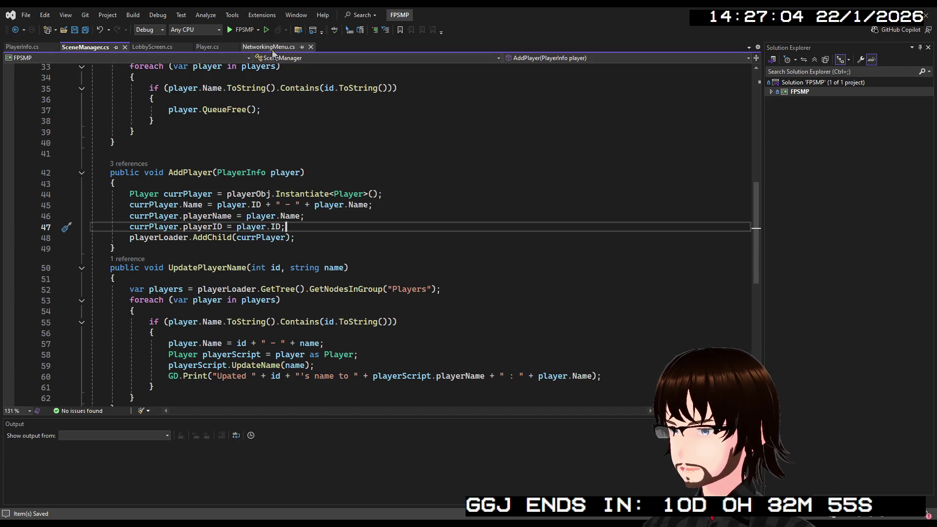
click(249, 47)
click(86, 47)
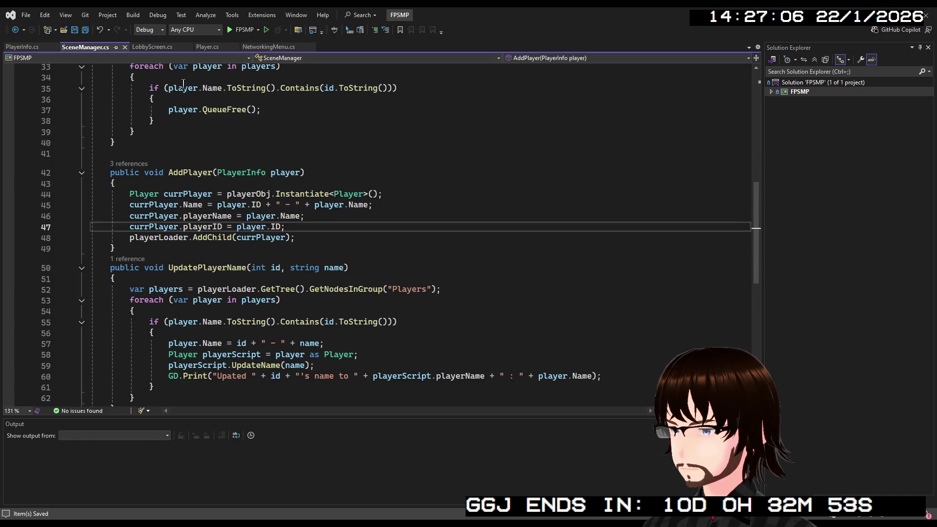
click(159, 46)
click(206, 48)
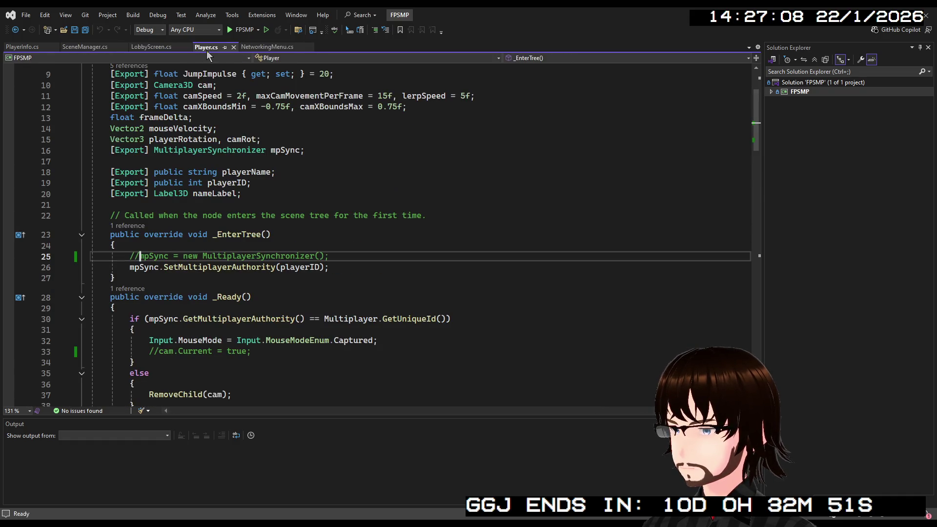
scroll(240, 180, down, 6)
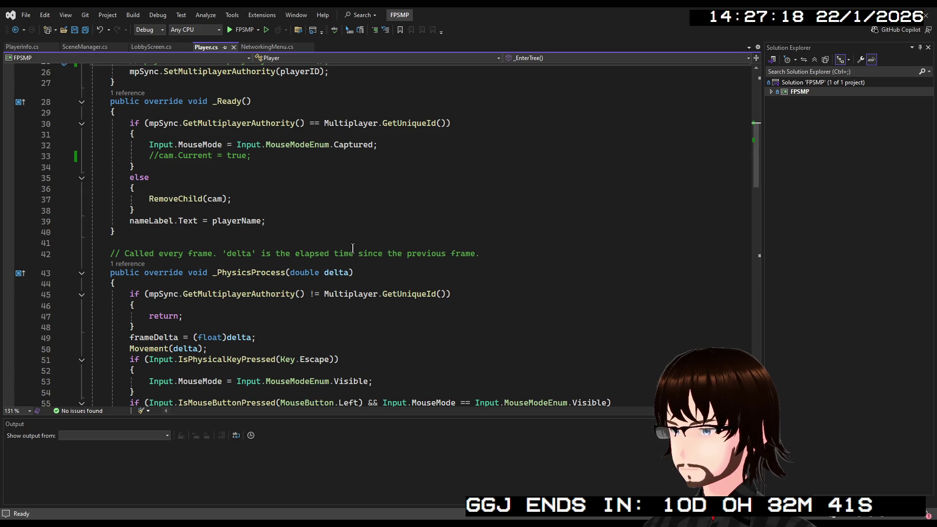
scroll(353, 249, up, 5)
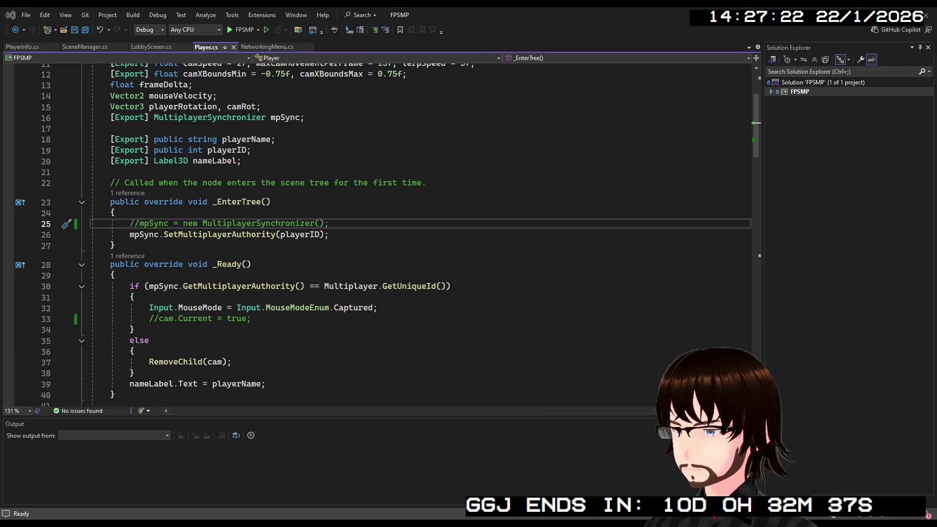
key(alt+Tab)
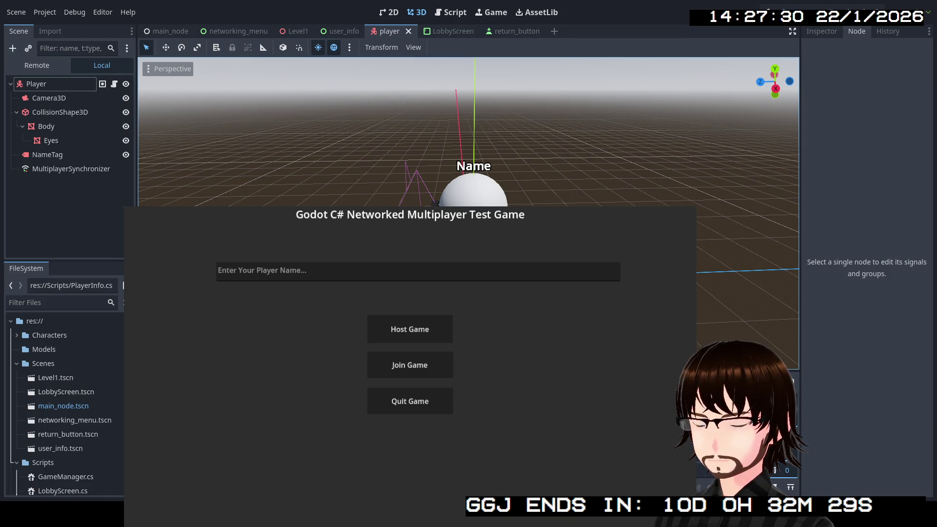
- Host a multiplayer game, look for the other player's capsule, then stop the run
click(427, 333)
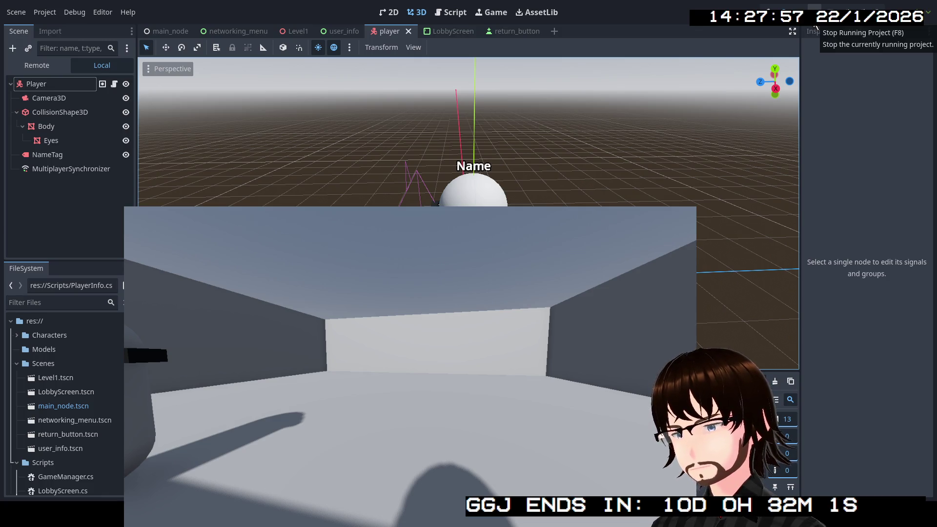
click(815, 26)
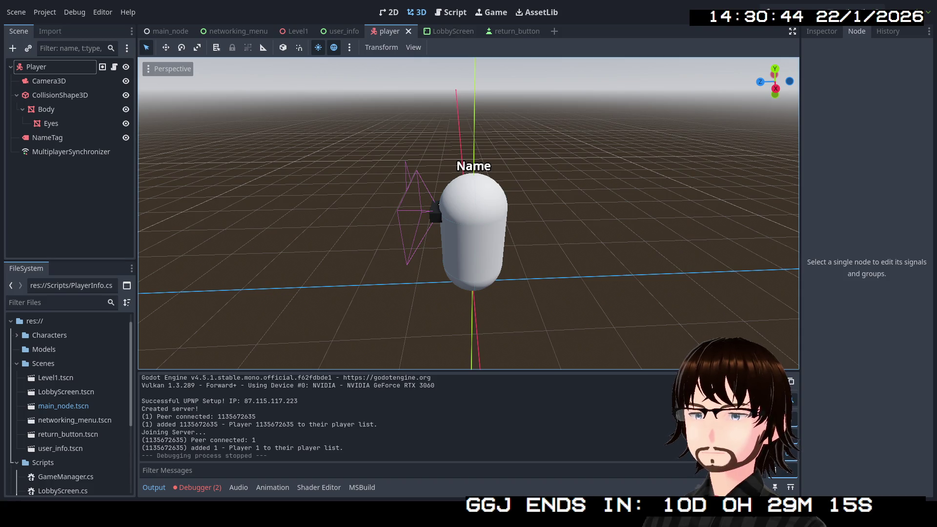
- Give the MultiplayerSynchronizer Priority 5 and process Mode Pausable, save the player scene, and relaunch
click(73, 152)
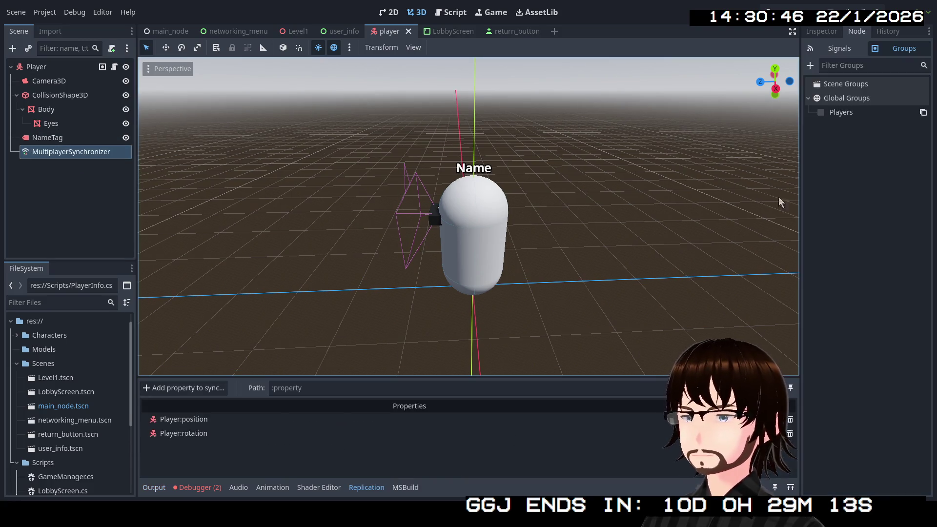
click(821, 31)
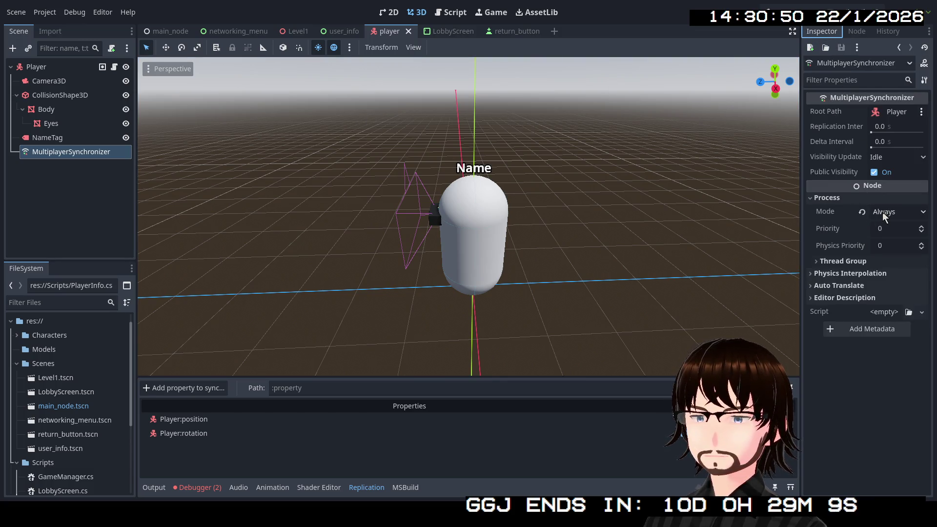
click(844, 262)
click(844, 262)
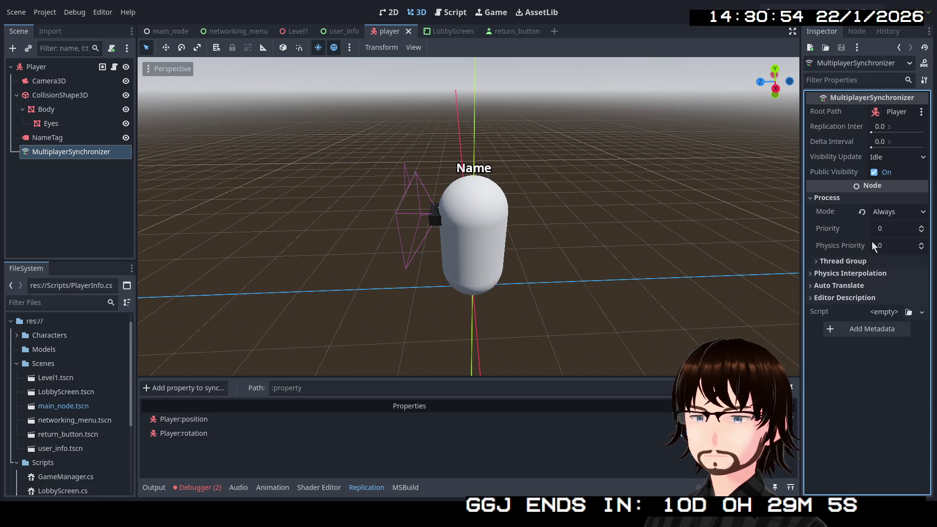
click(887, 229)
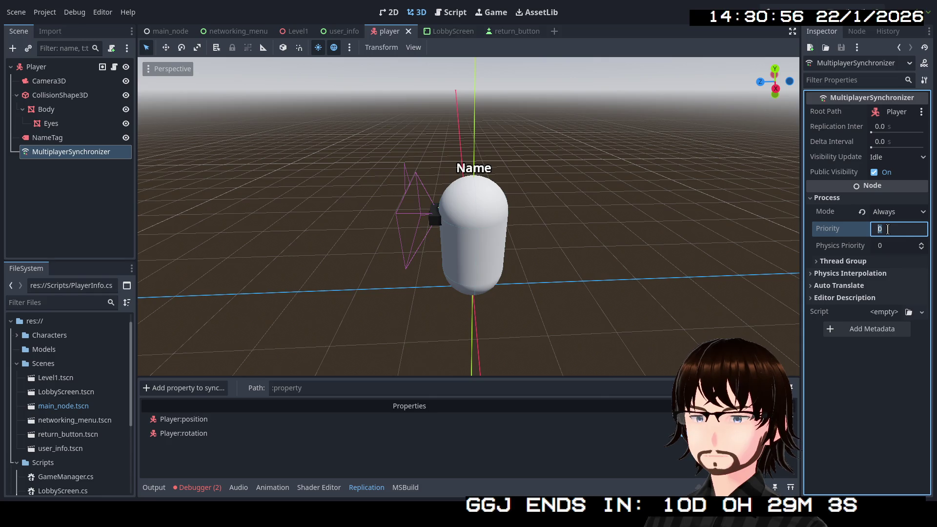
drag(896, 230, 864, 230)
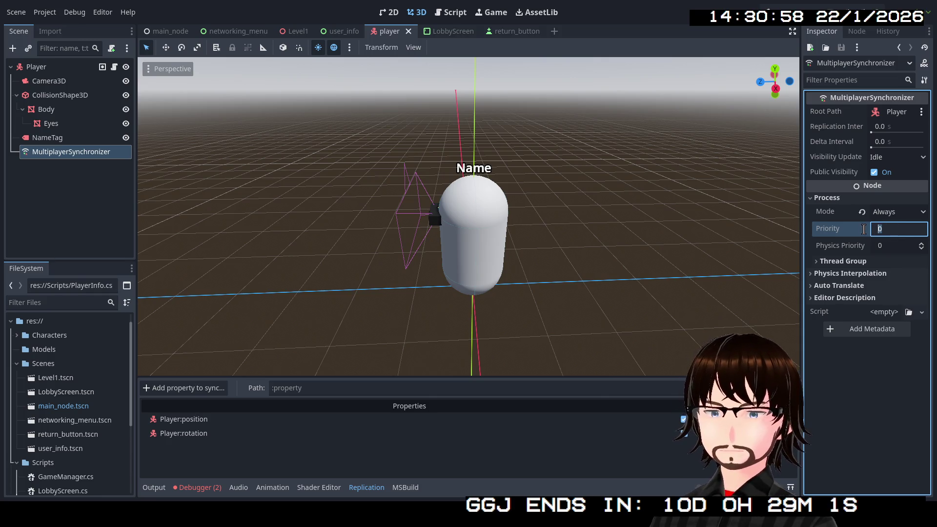
text(5)
click(885, 217)
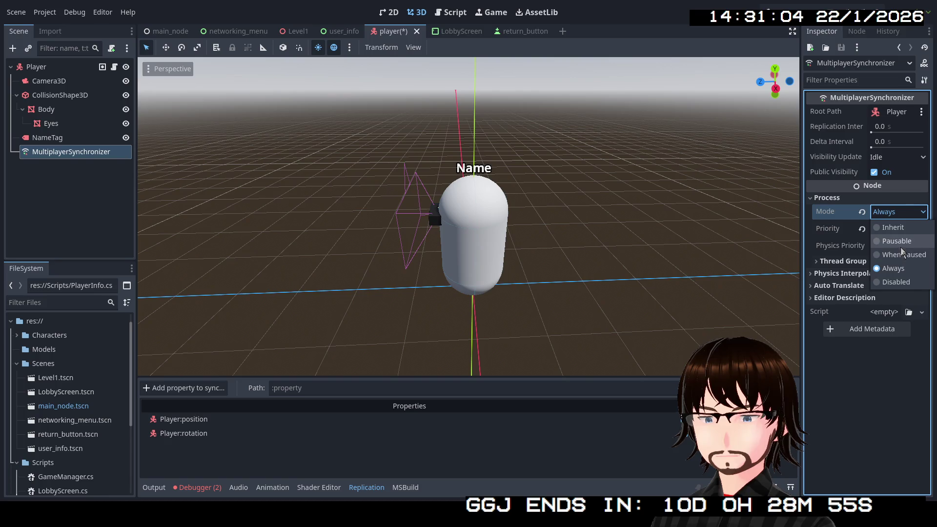
click(897, 241)
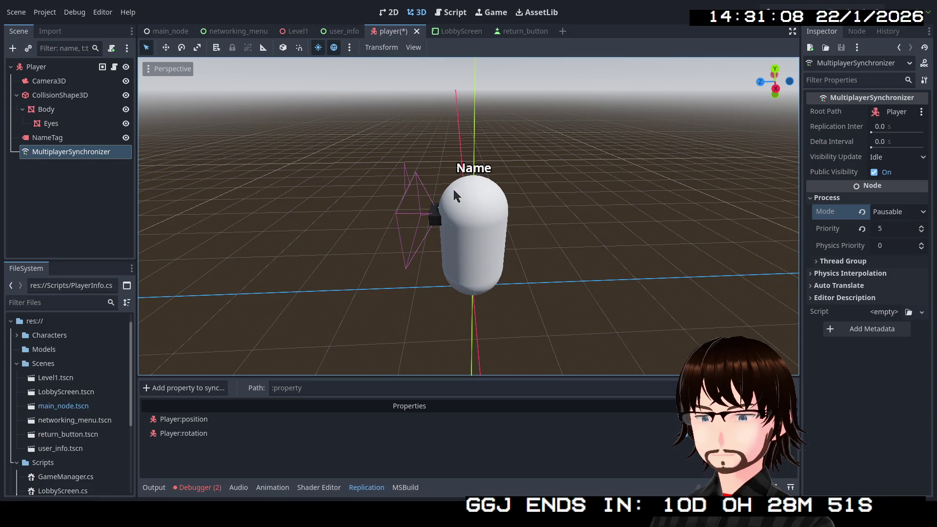
key(ctrl+s)
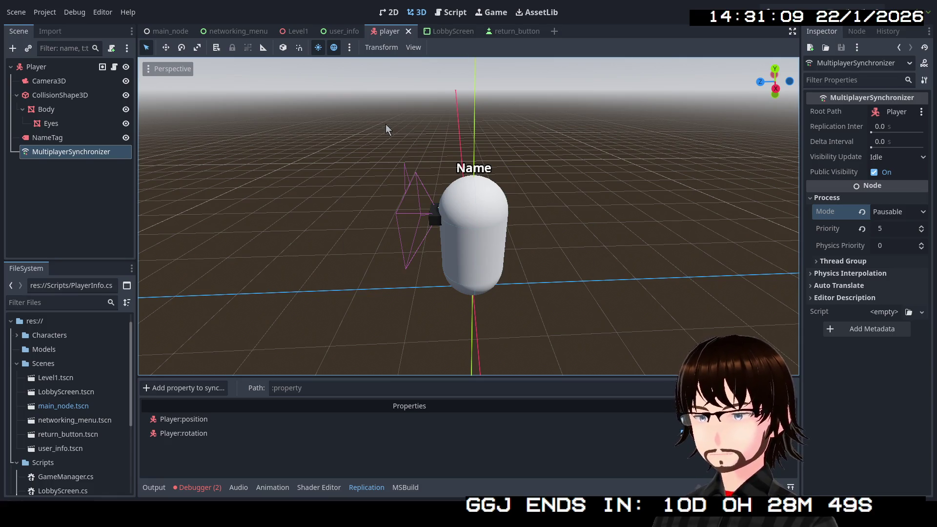
click(839, 12)
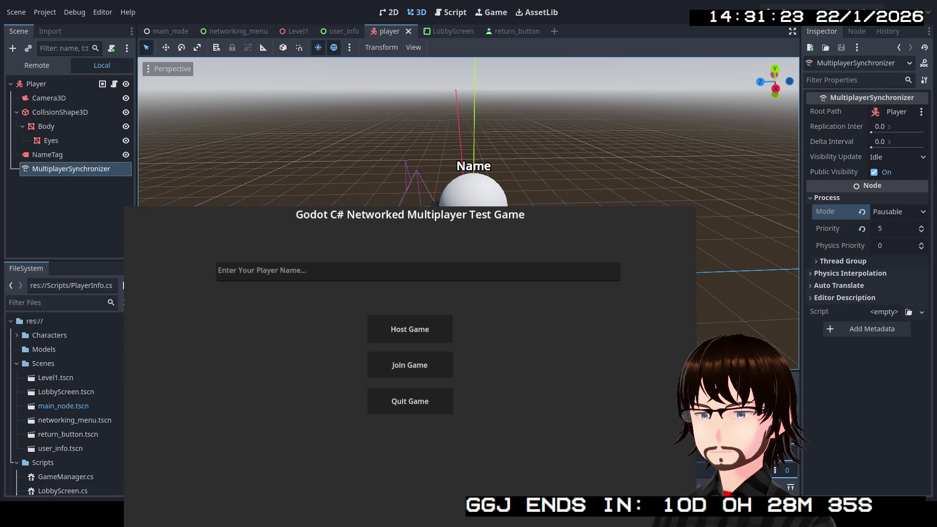
- Join the hosted game as a client, see Player 1 spawn, stop the run, and check errors
click(412, 366)
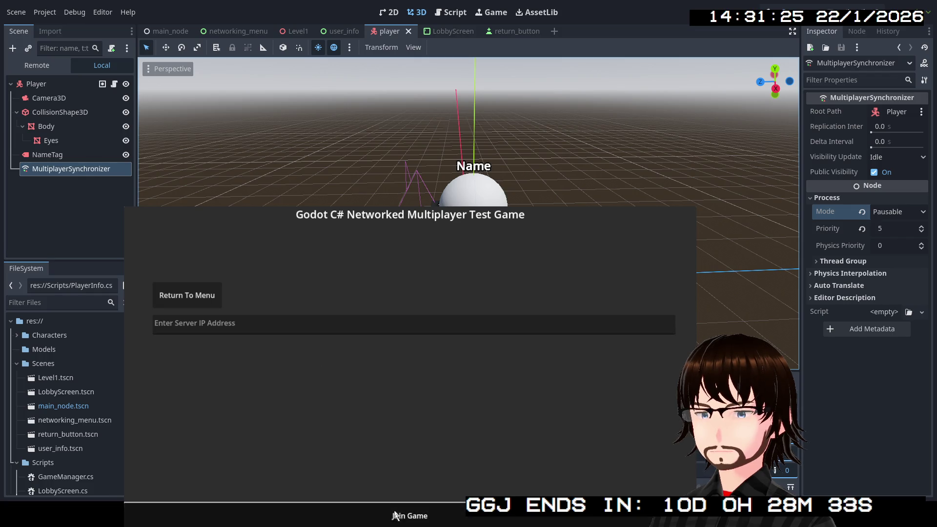
click(390, 509)
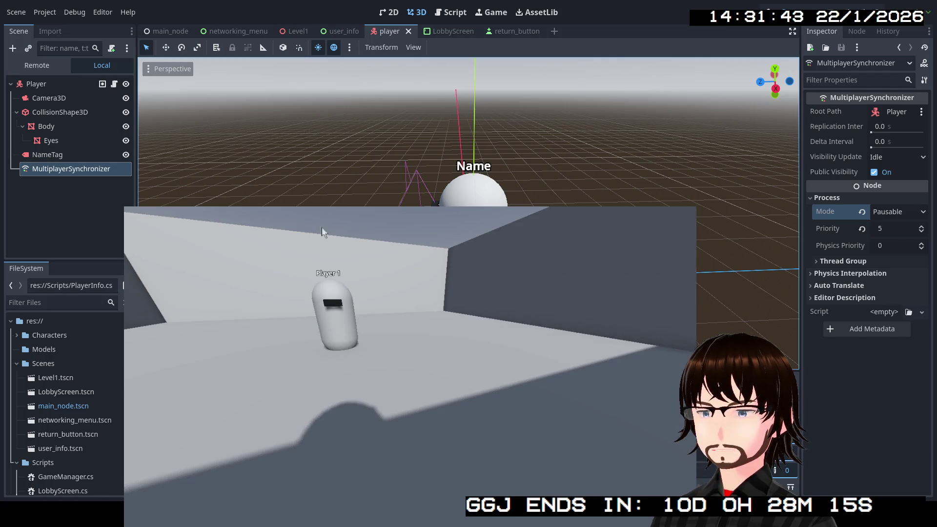
key(F8)
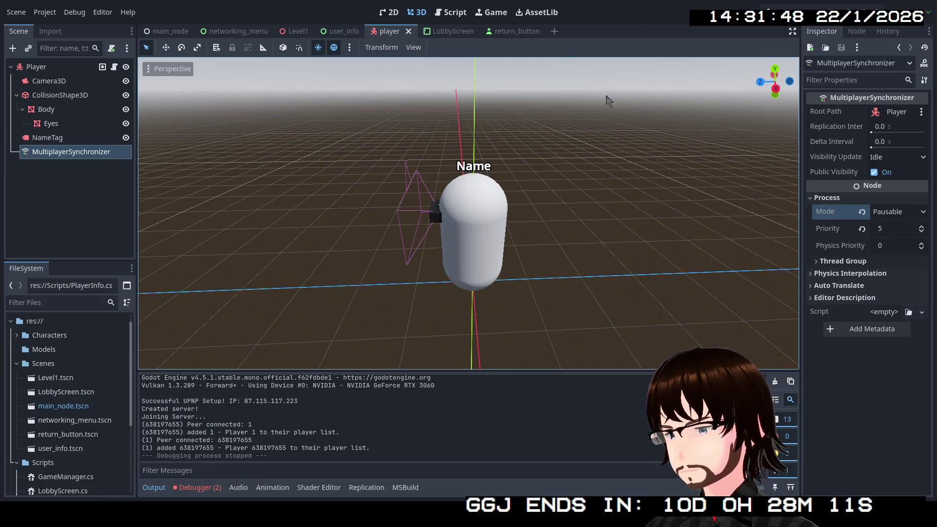
click(203, 488)
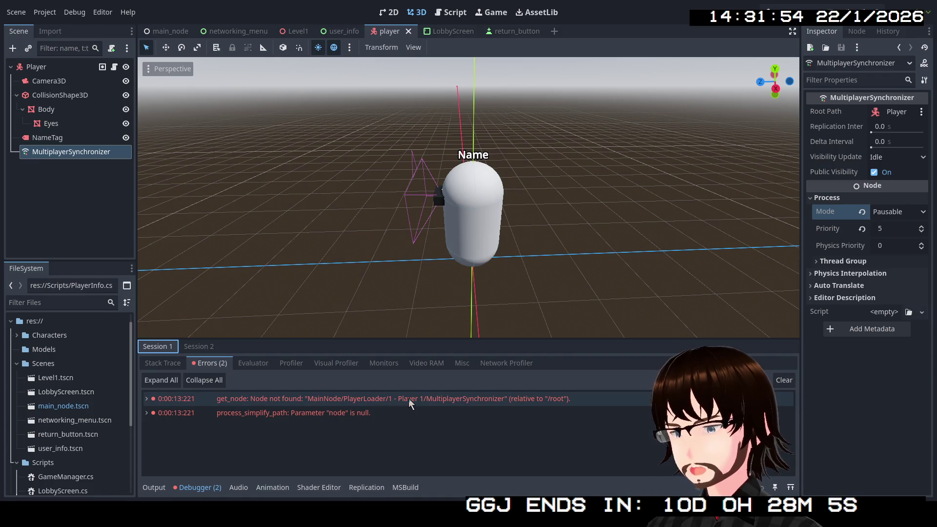
- Read both node-not-found errors for Player 1's MultiplayerSynchronizer in the Errors panel
mouse_move(413, 400)
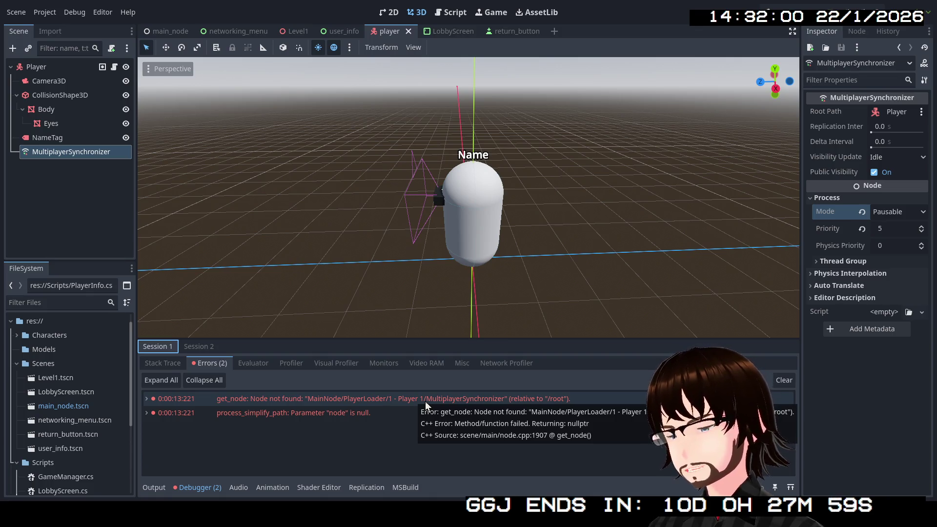
mouse_move(429, 414)
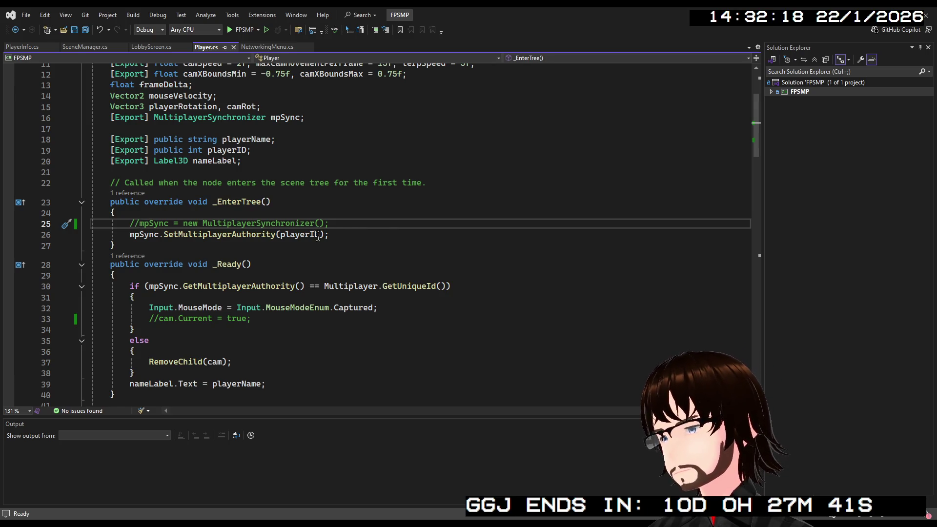
- Wrap the authority call below the commented-out line in a try block with a suggested empty catch
scroll(321, 236, up, 1)
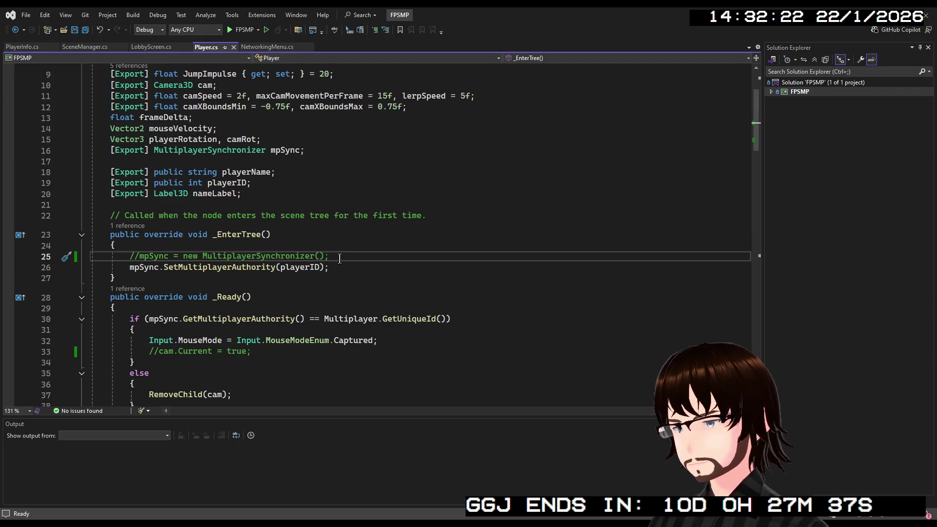
key(Return)
text(try)
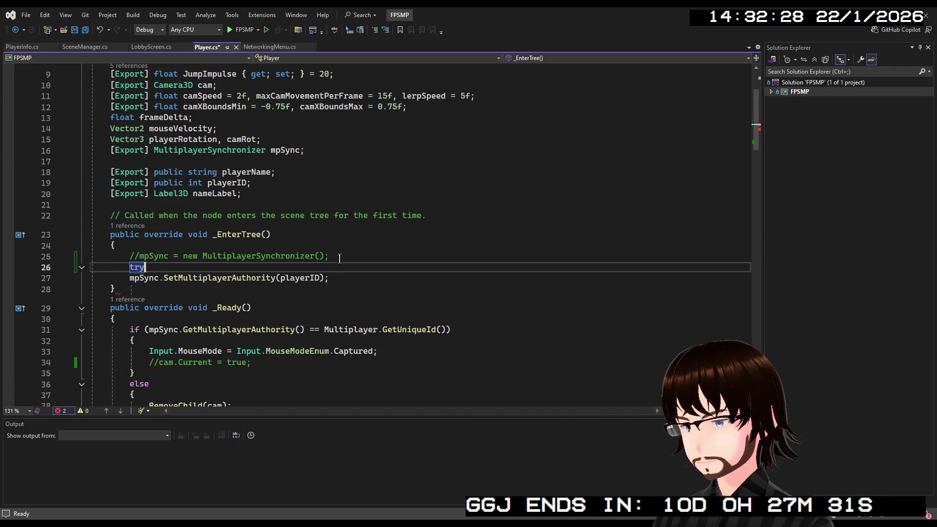
text( {)
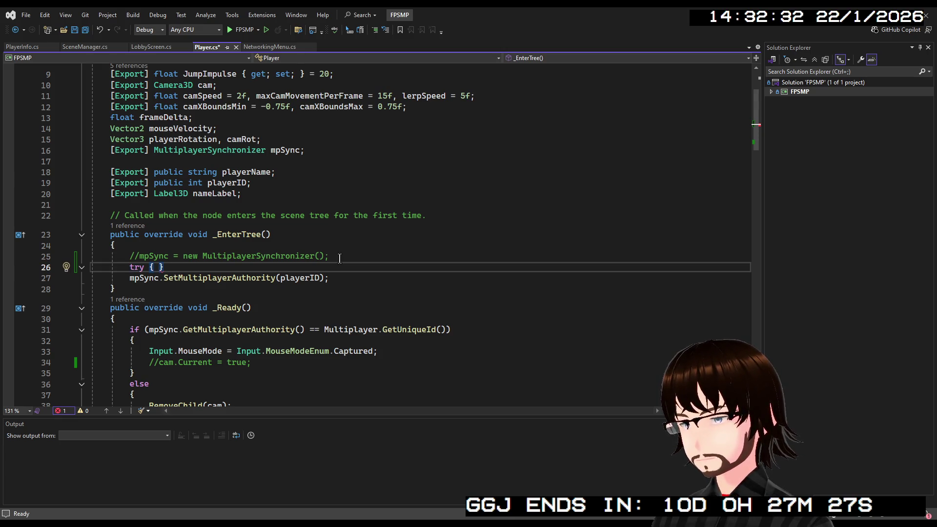
key(BackSpace)
click(377, 278)
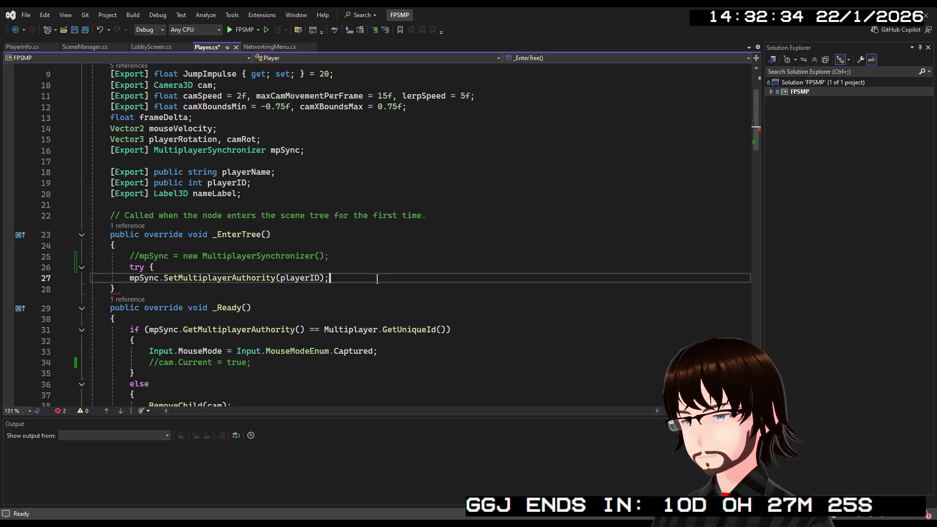
key(Return)
text(})
key(Return)
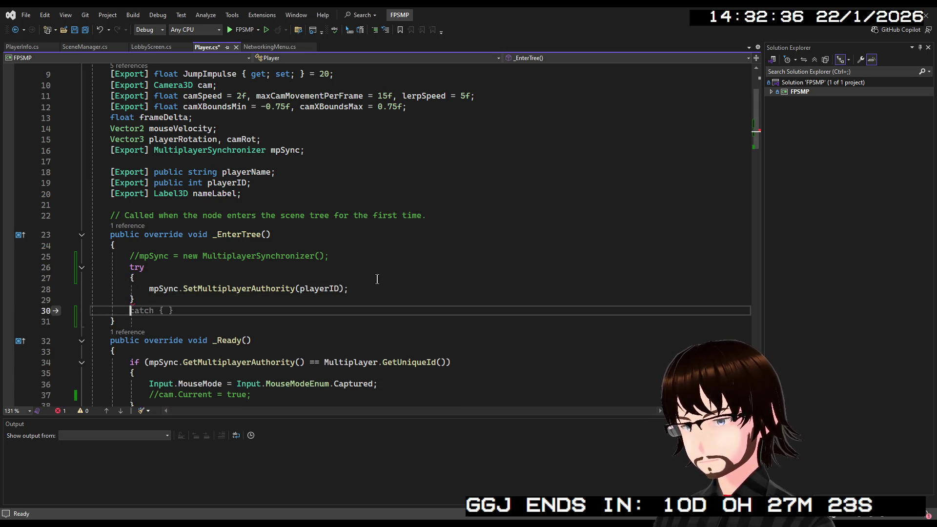
key(Tab)
scroll(364, 278, down, 2)
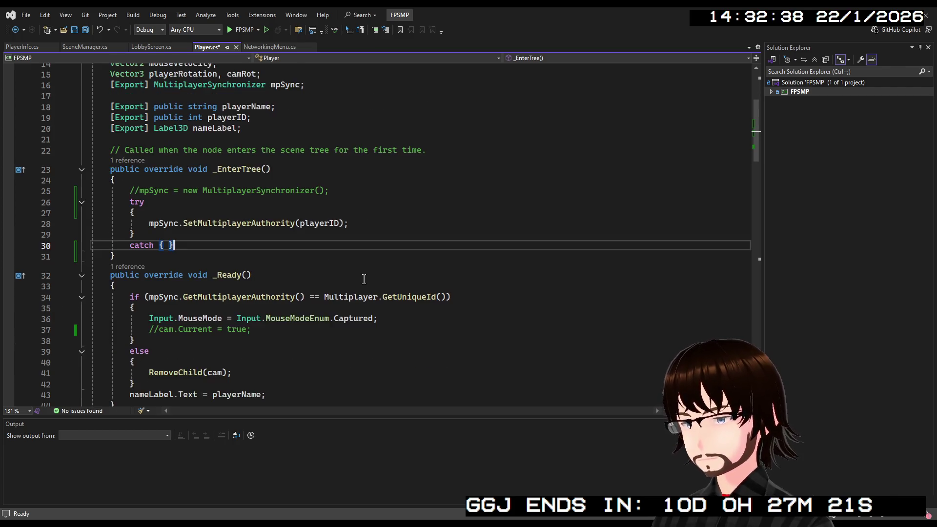
scroll(327, 284, down, 3)
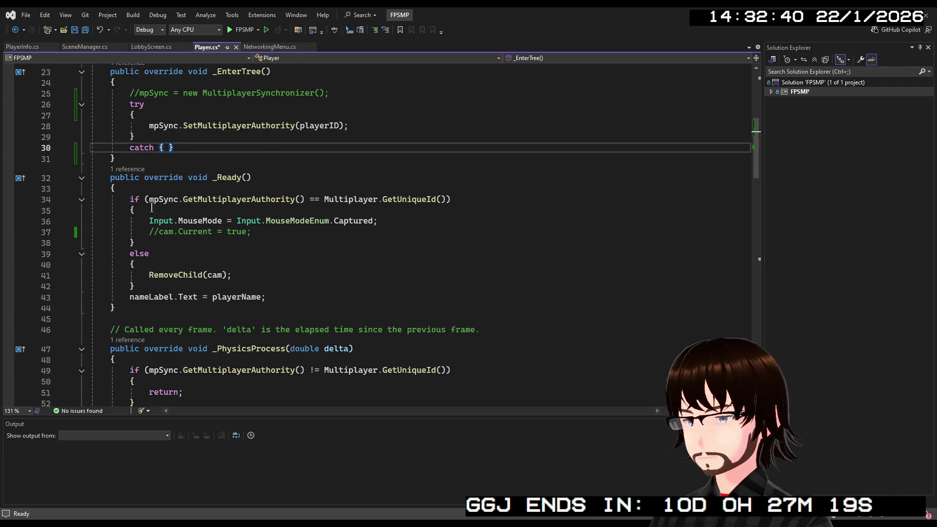
- Enclose _Ready's mouse-capture if/else in try { } followed by an empty catch { }
click(162, 188)
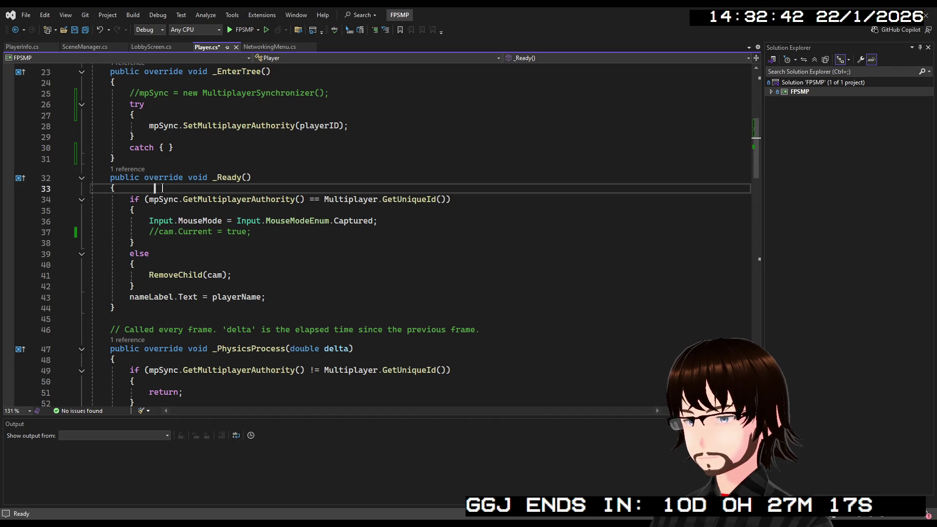
key(BackSpace)
key(BackSpace)
key(BackSpace)
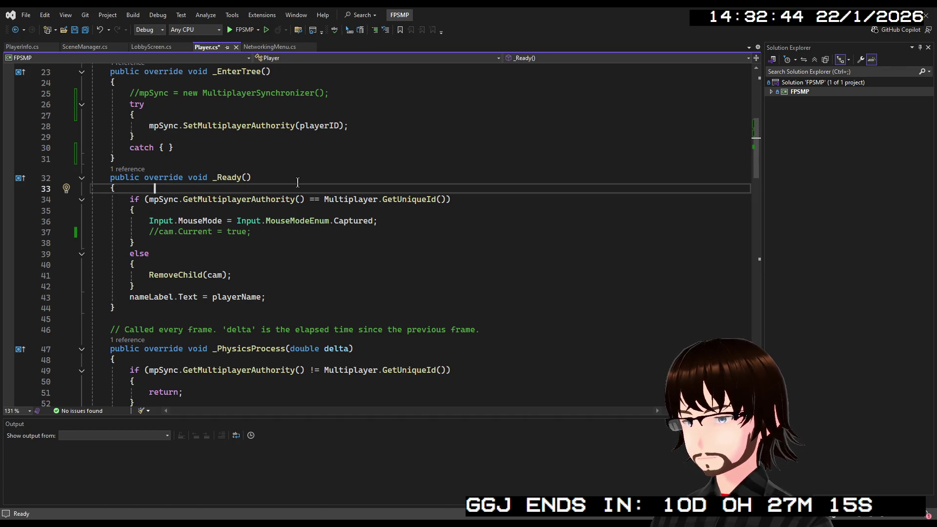
key(BackSpace)
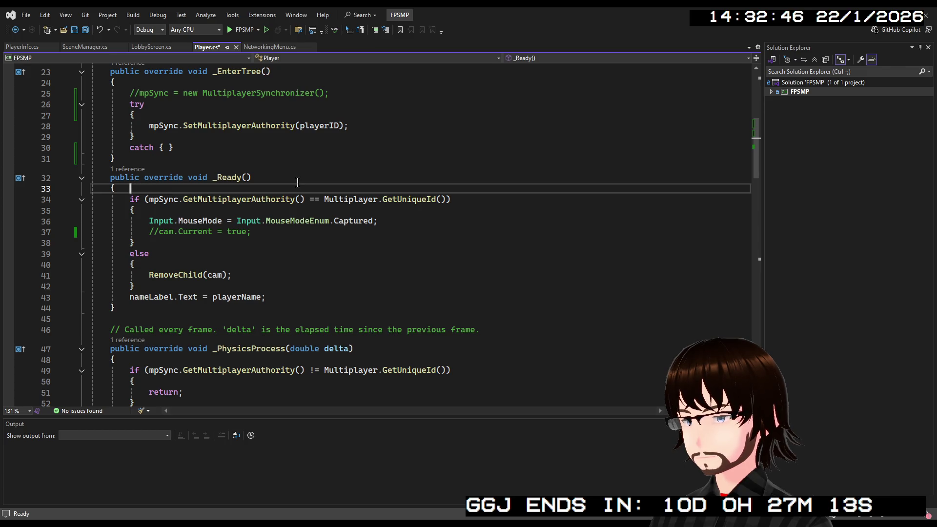
key(Return)
text(try)
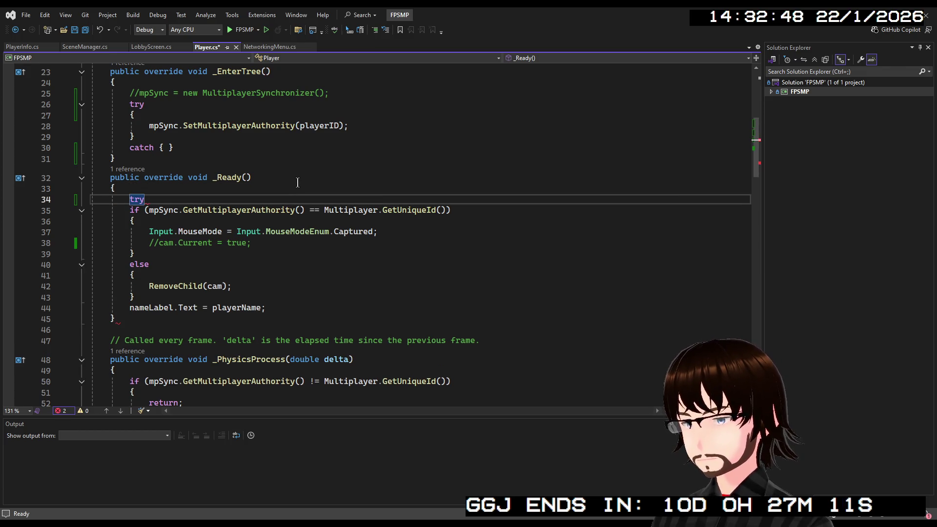
text( {)
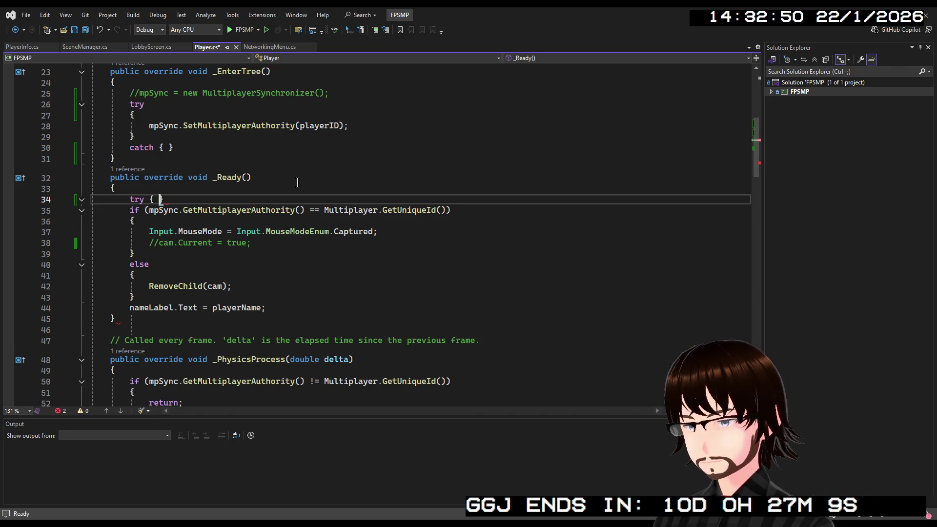
click(149, 296)
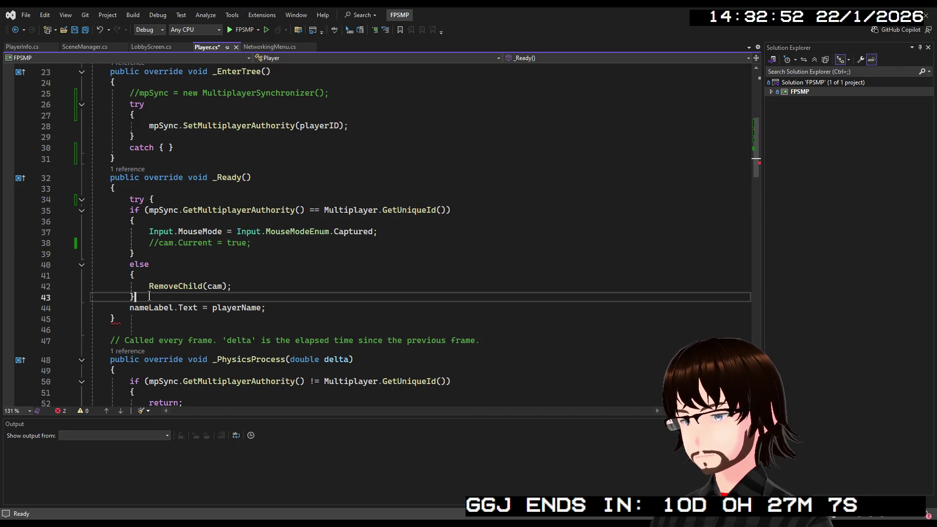
key(Return)
text(})
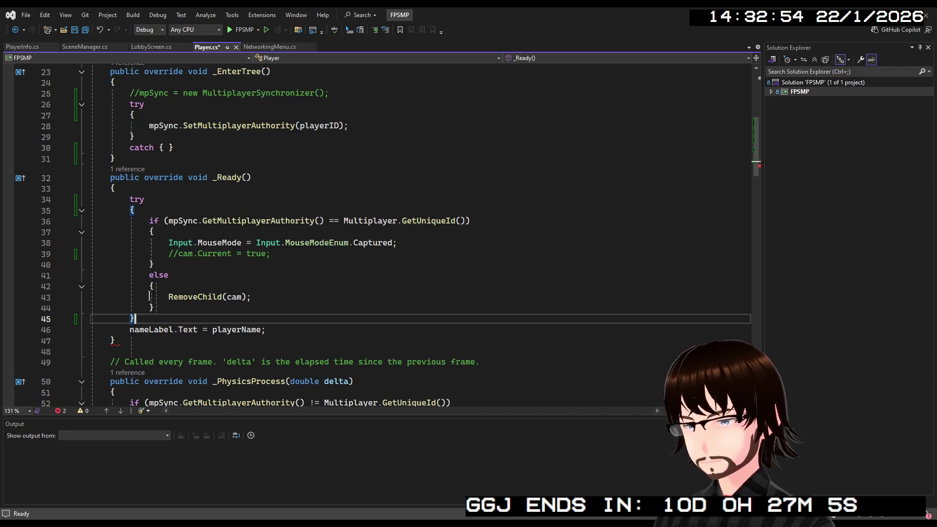
key(Return)
text(c)
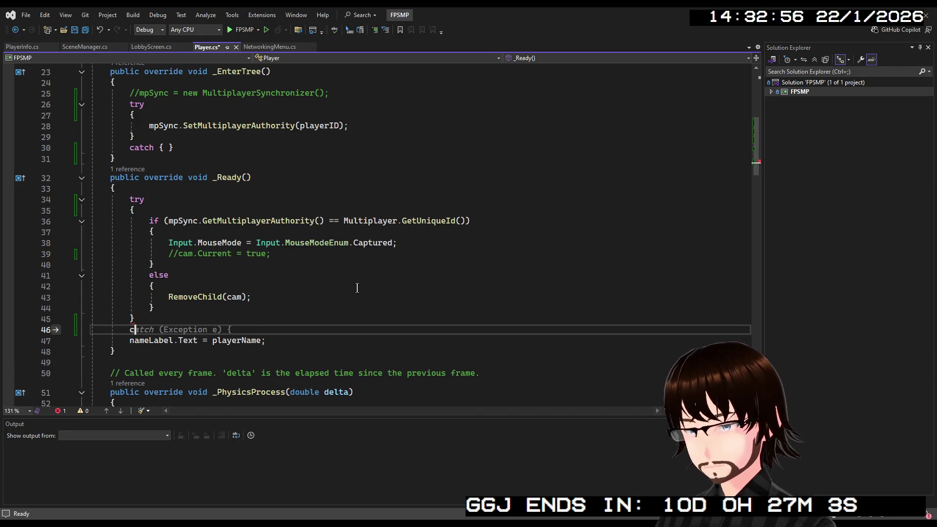
text(atch)
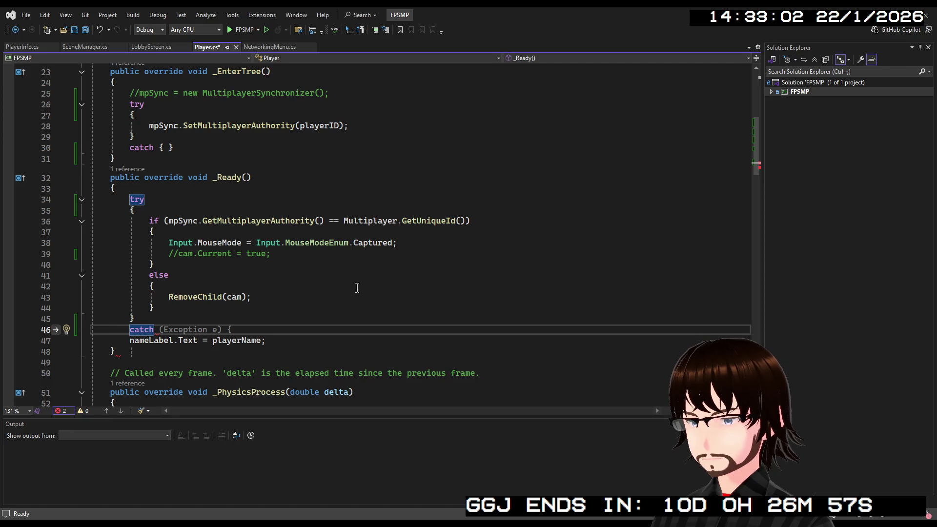
text({)
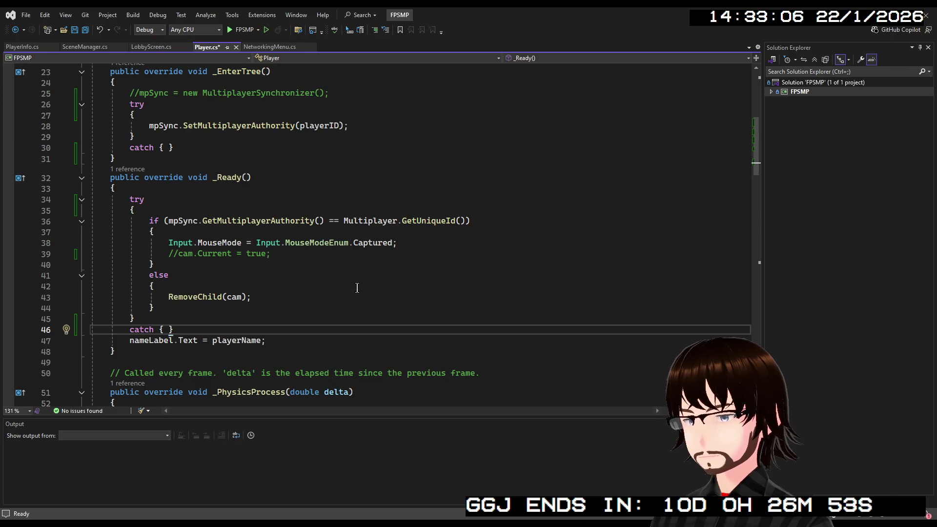
scroll(357, 288, down, 3)
scroll(357, 288, down, 3)
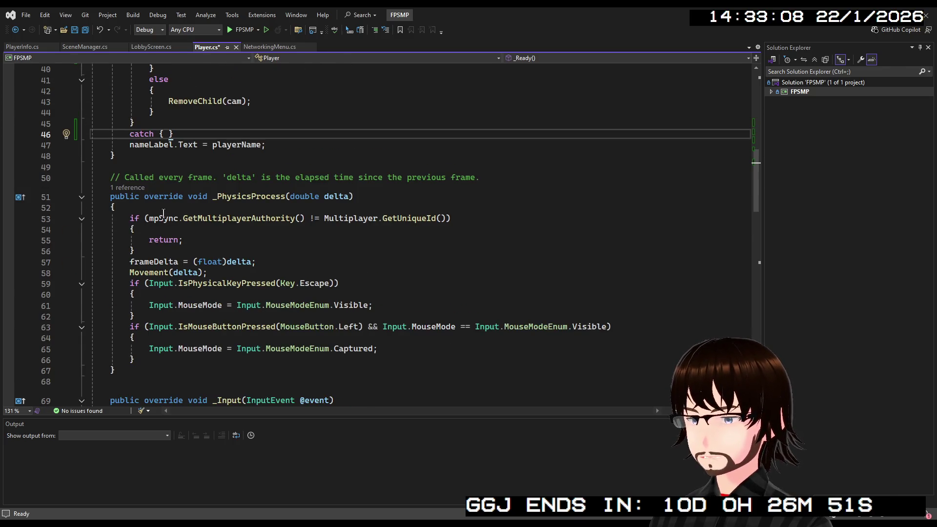
click(155, 209)
- Wrap the authority check in _PhysicsProcess in try { } and add catch { } below it
key(Return)
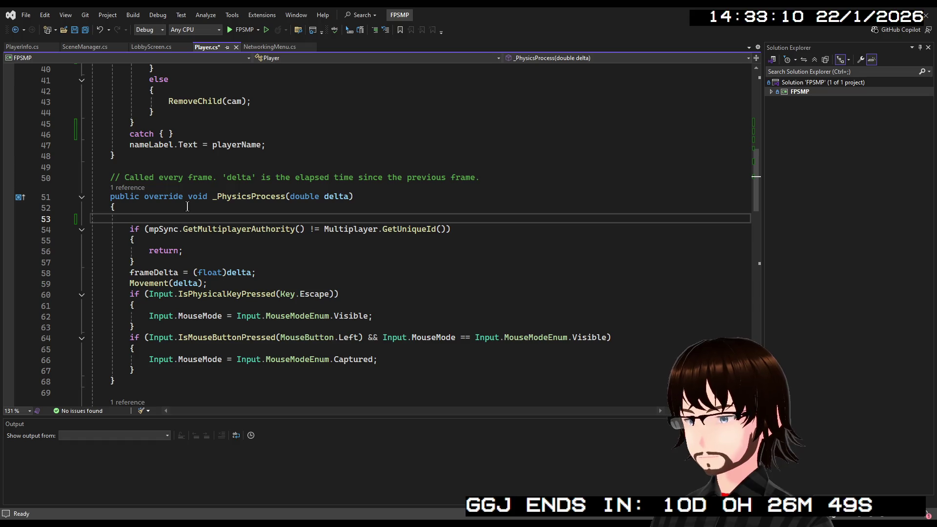
text(try {)
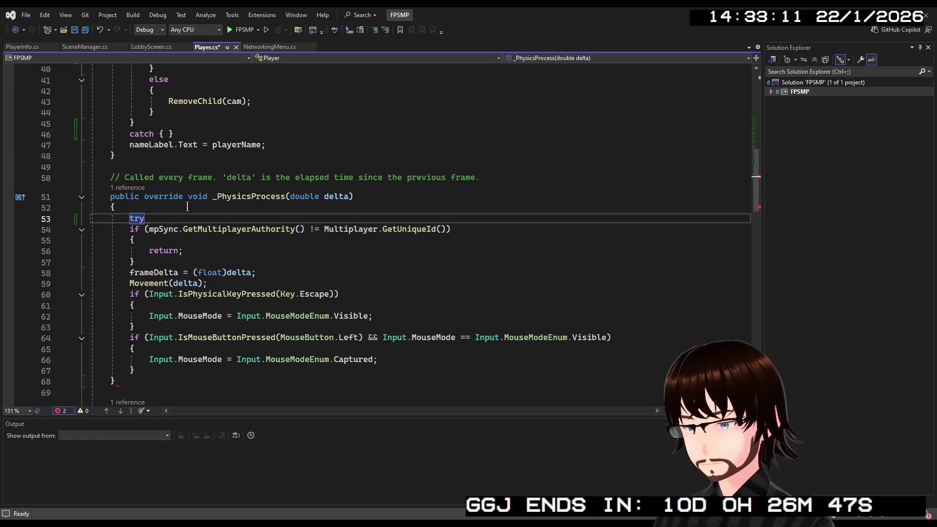
key(Delete)
click(150, 261)
key(Return)
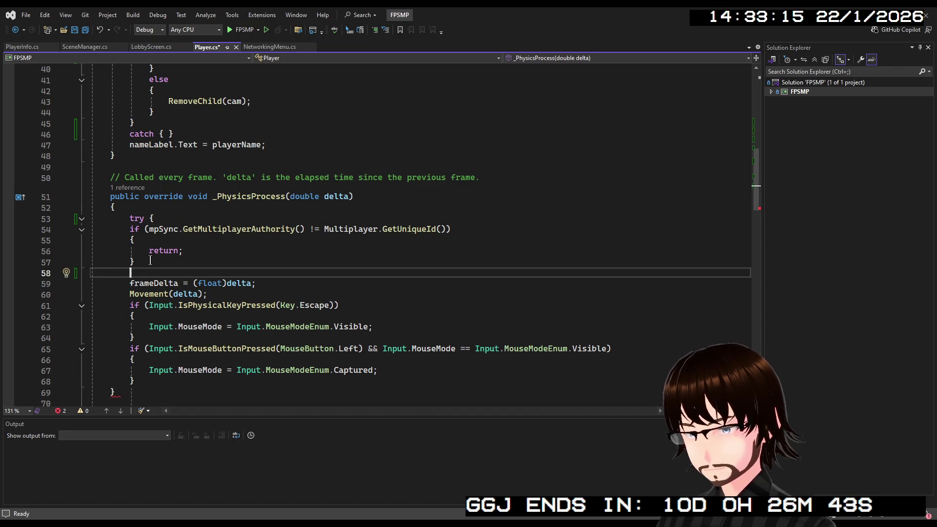
text(})
key(Return)
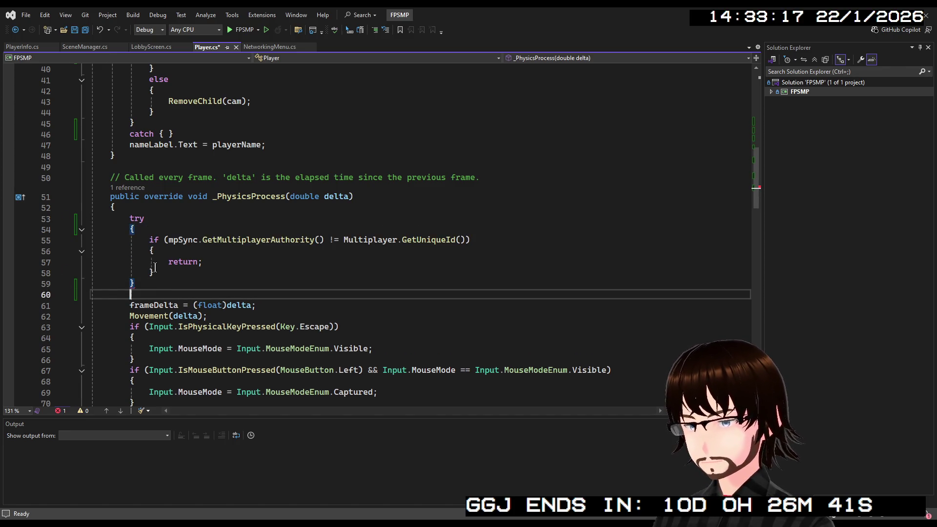
text(catch { })
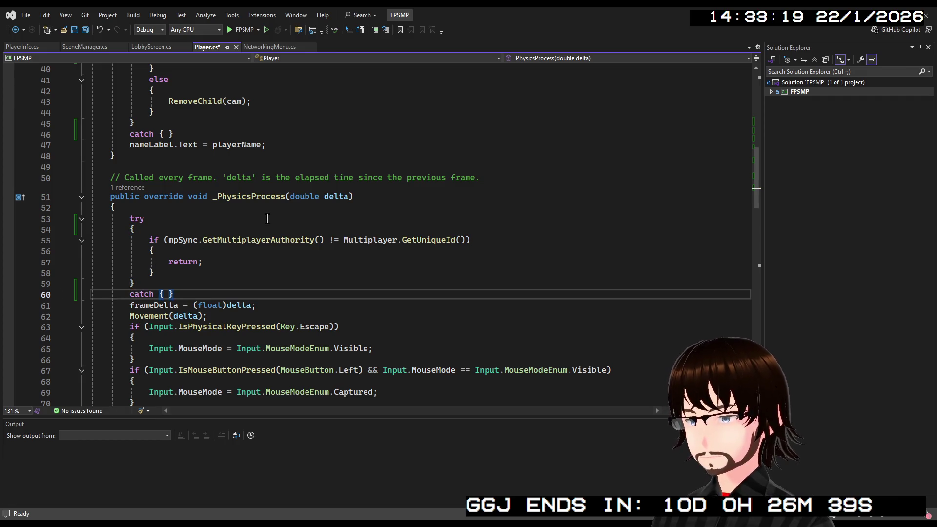
scroll(322, 250, down, 10)
scroll(322, 250, up, 3)
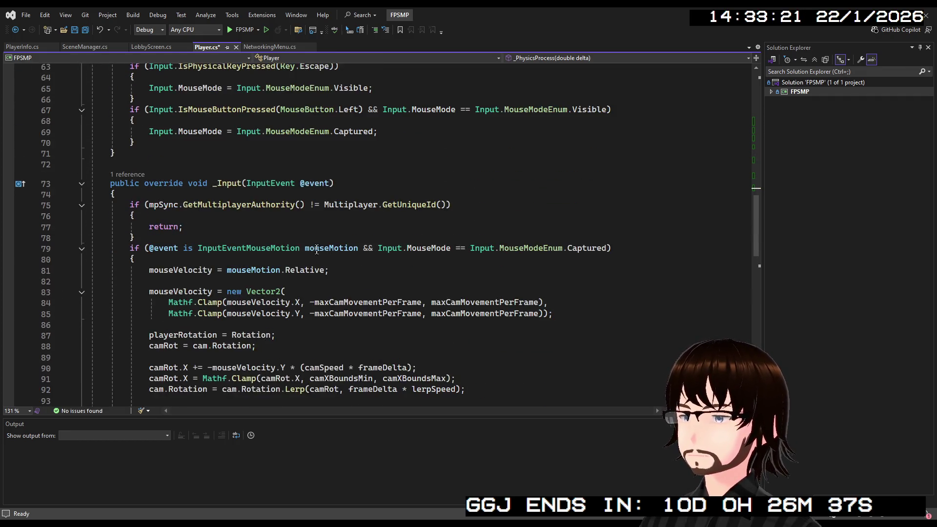
scroll(186, 198, up, 2)
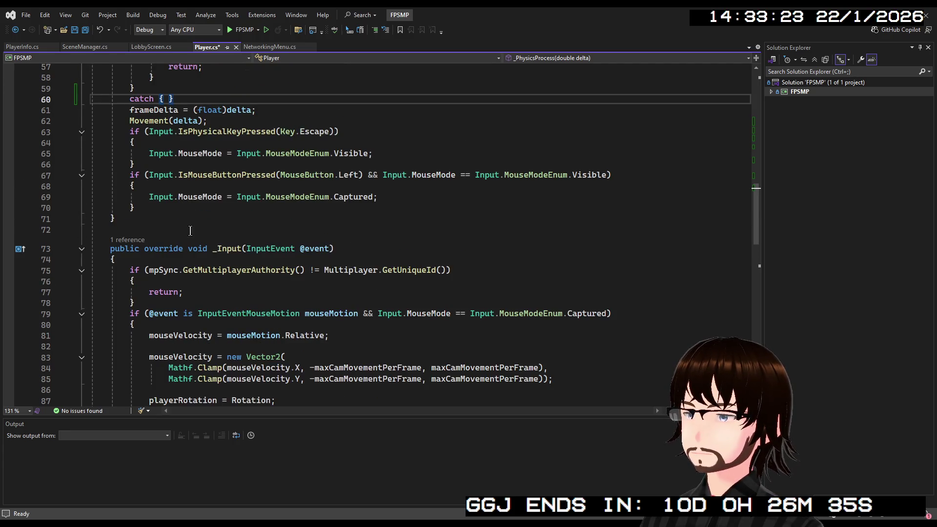
- Wrap _Input's authority check and early return in a try block with an empty catch
click(151, 259)
key(Return)
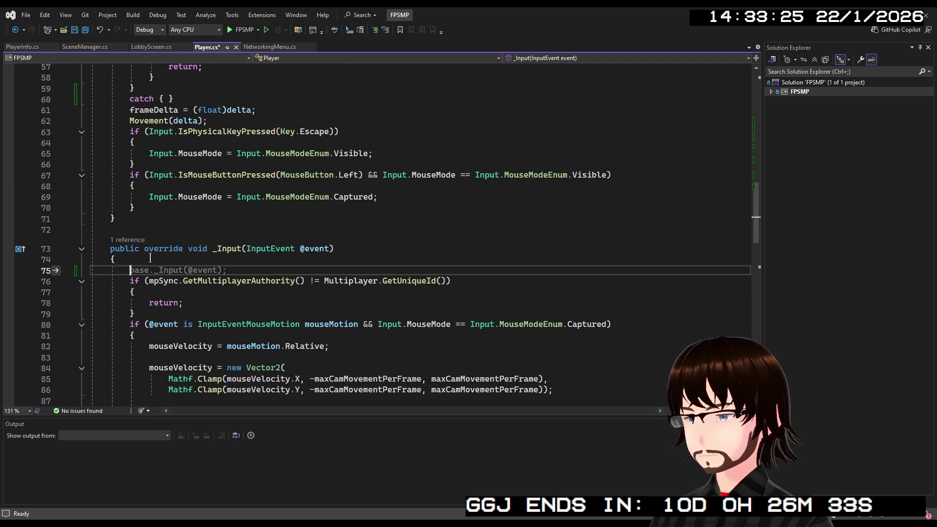
text(try {)
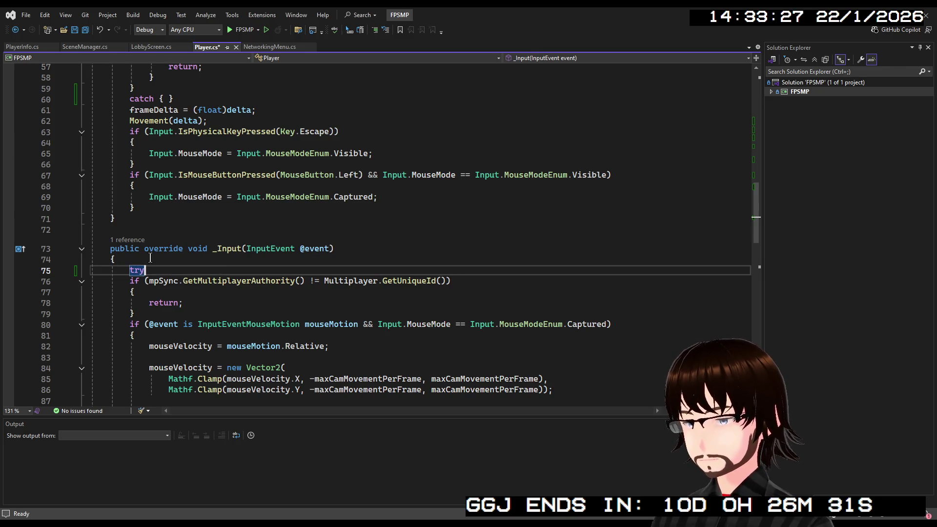
key(Delete)
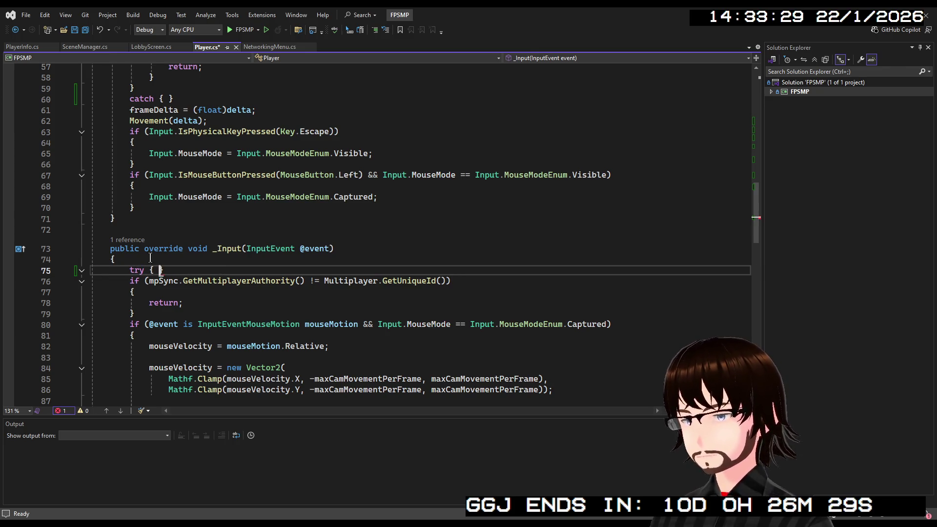
click(147, 313)
key(Return)
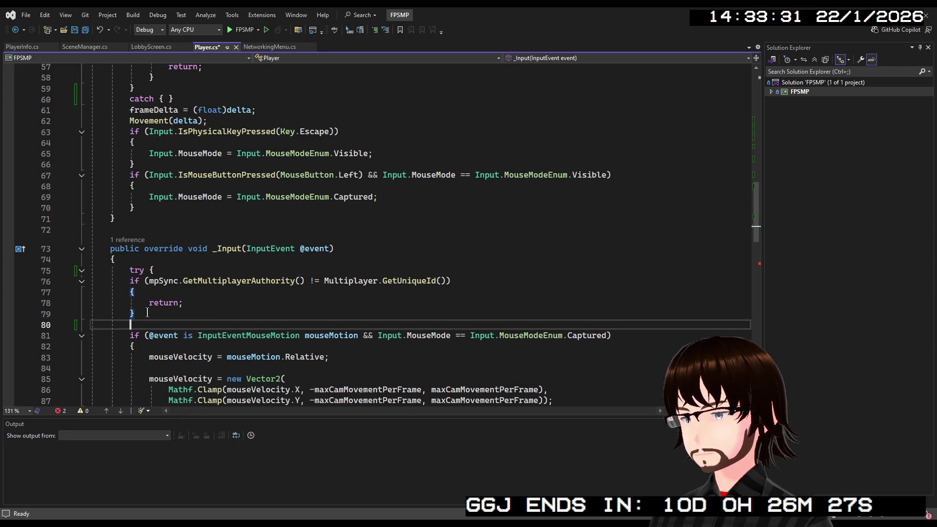
text(})
key(Return)
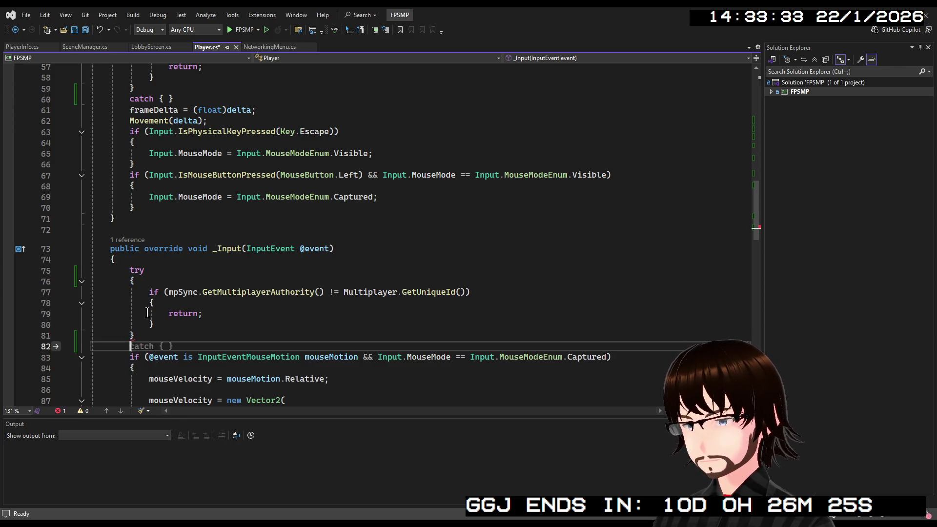
key(Tab)
scroll(258, 244, down, 20)
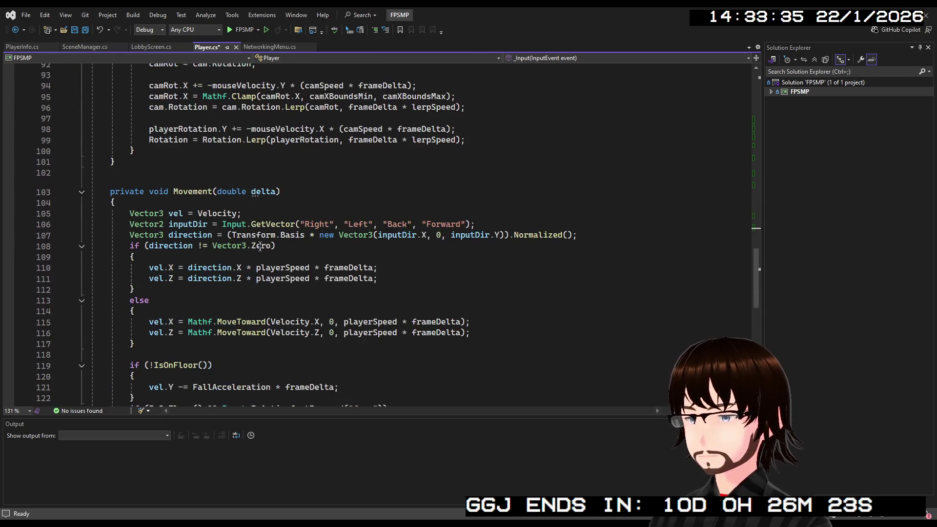
scroll(259, 243, up, 20)
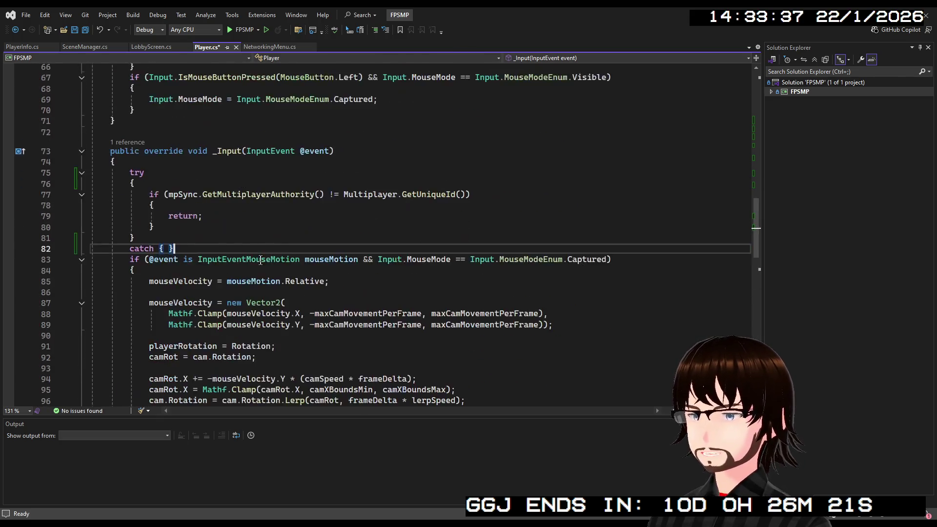
scroll(259, 265, up, 6)
- Expand the _EnterTree catch into a block containing GD.Print("Error on Ready");
click(165, 276)
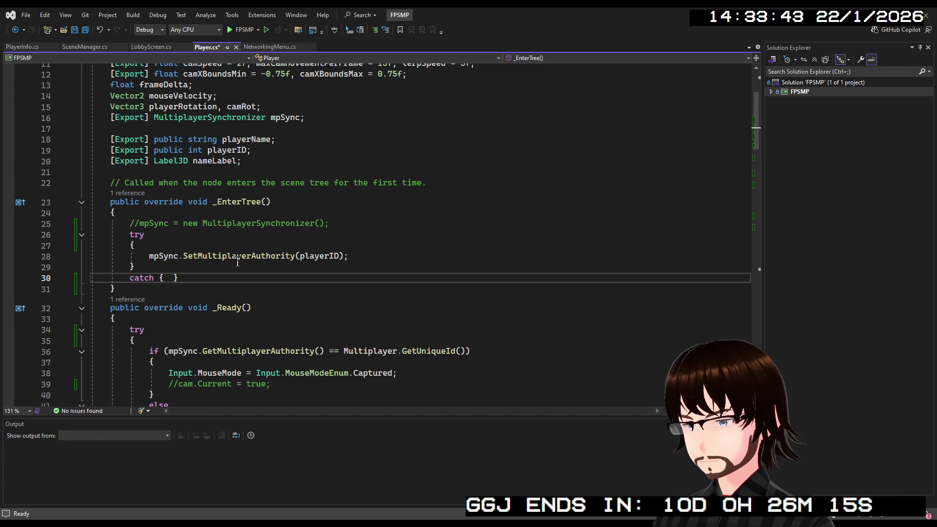
text(E)
key(Left)
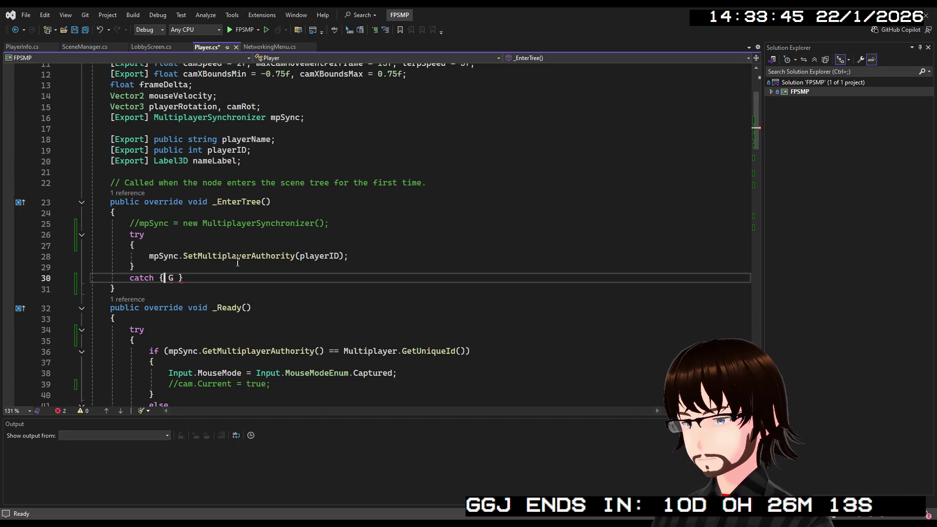
key(Return)
key(Right)
key(Right)
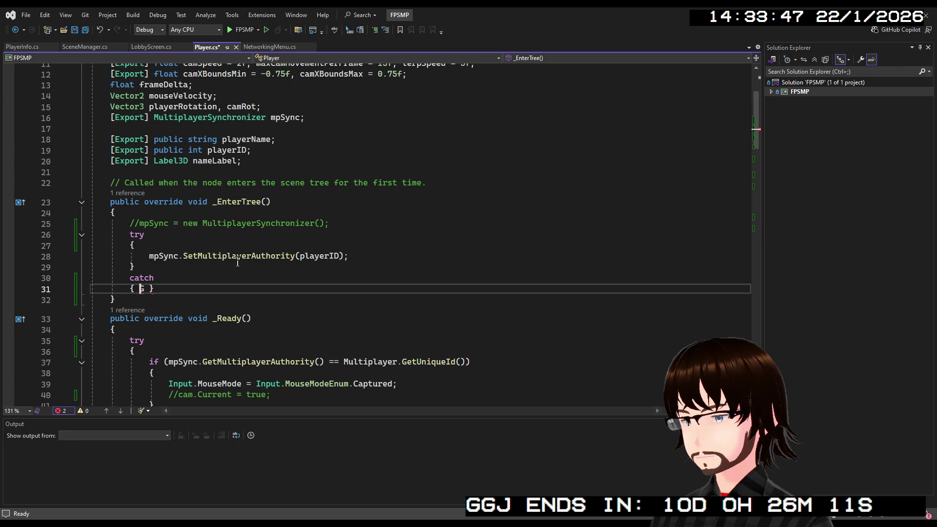
key(Return)
key(Up)
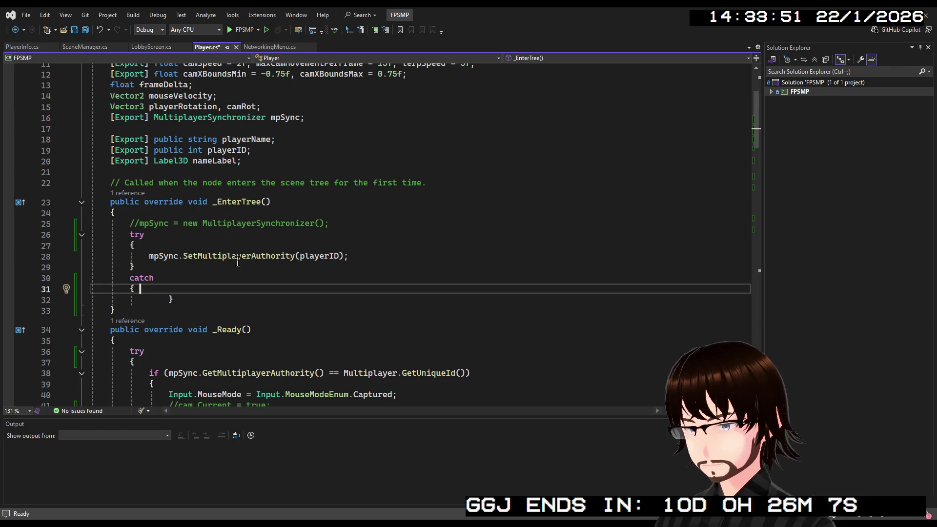
key(Return)
text(GD)
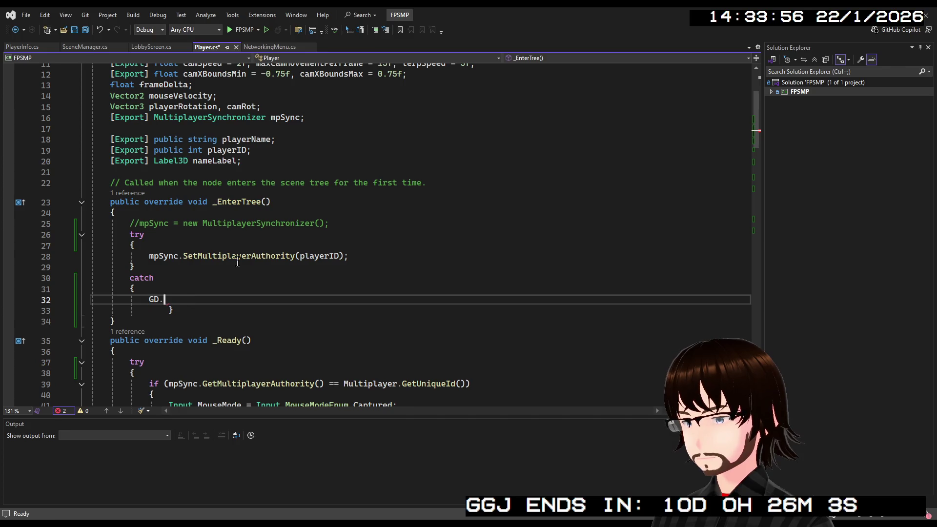
text(.Print)
text((Er)
key(BackSpace)
key(BackSpace)
text(")
text(Err)
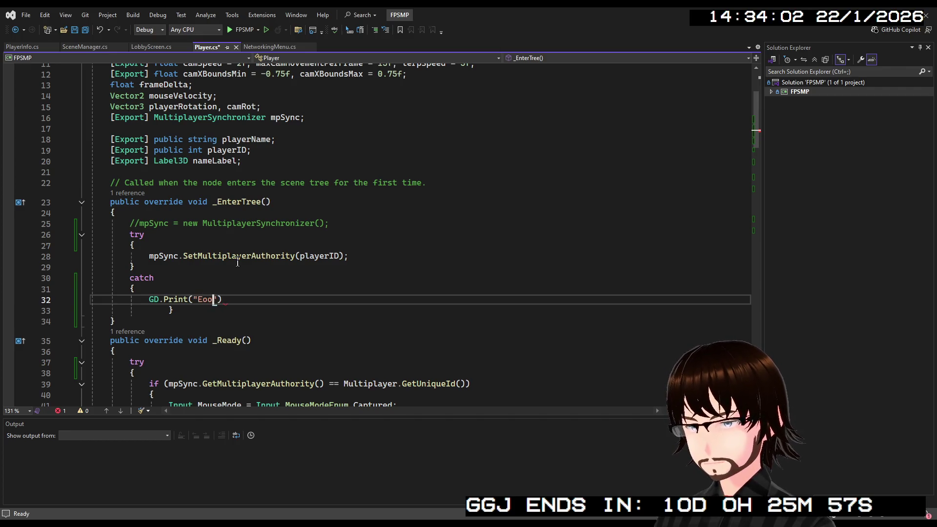
text(on Ready)
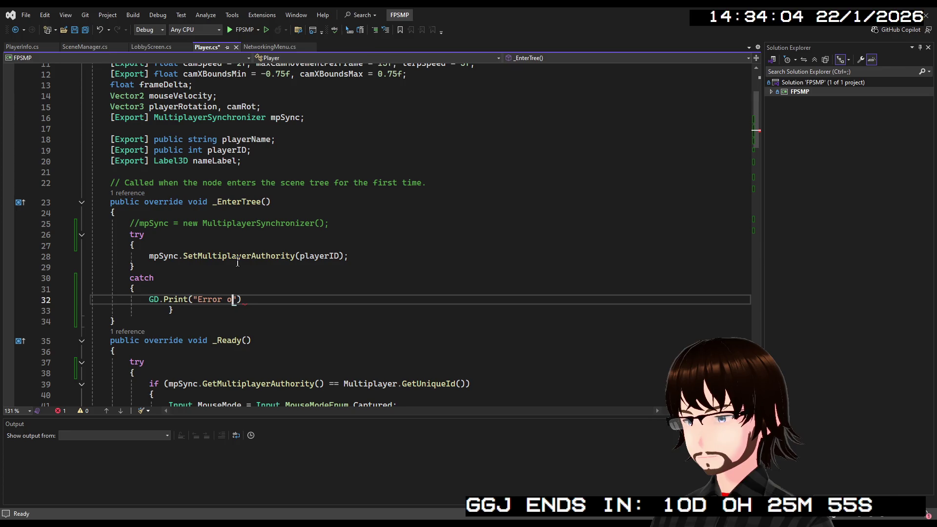
text(");)
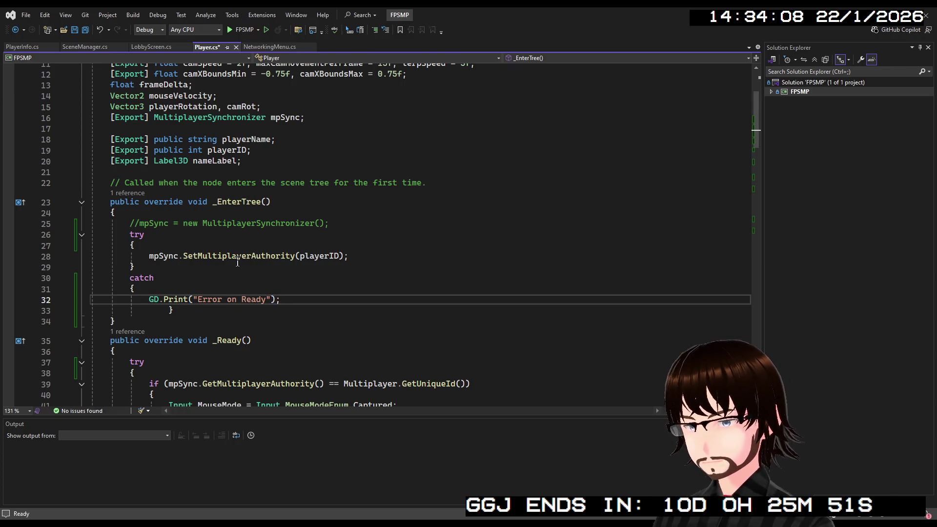
key(Up)
key(Home)
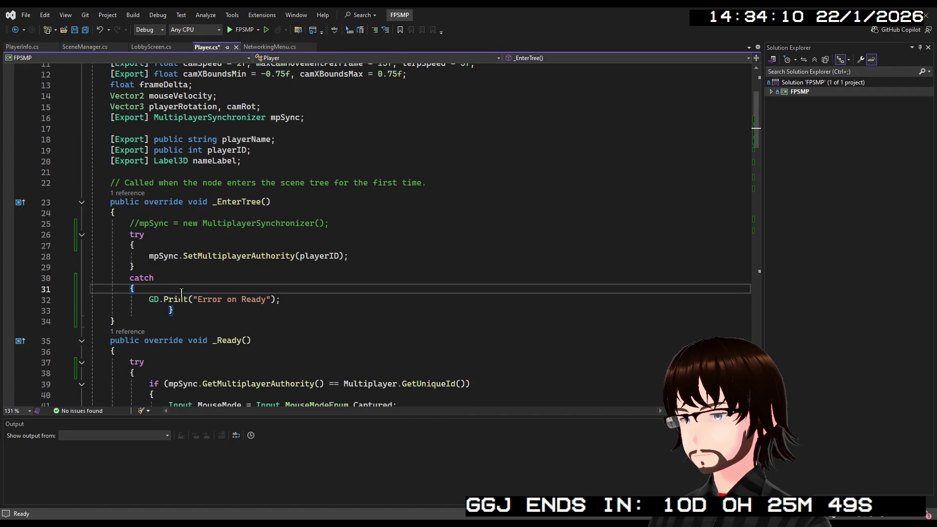
click(299, 300)
key(Delete)
key(Return)
click(228, 278)
scroll(291, 206, down, 3)
drag(292, 207, 150, 202)
key(ctrl+c)
scroll(150, 202, down, 3)
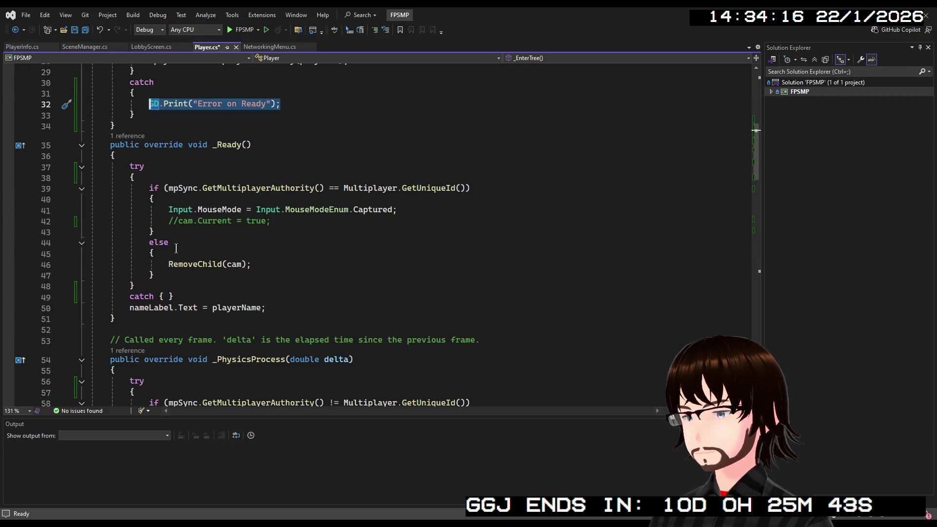
- Add the GD.Print("Error on Ready") line to _Ready's catch and rename the _EnterTree message to "Error on EnterTree"
click(157, 296)
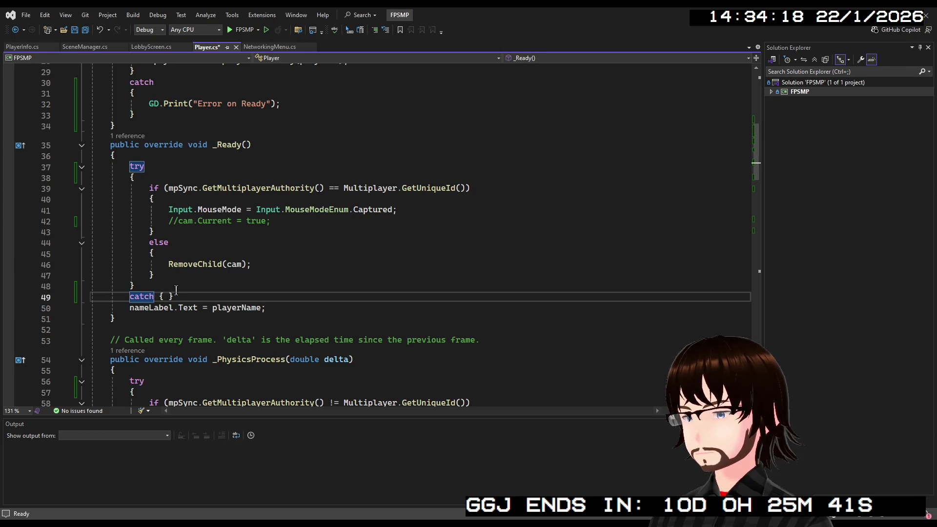
key(Return)
click(141, 298)
click(153, 307)
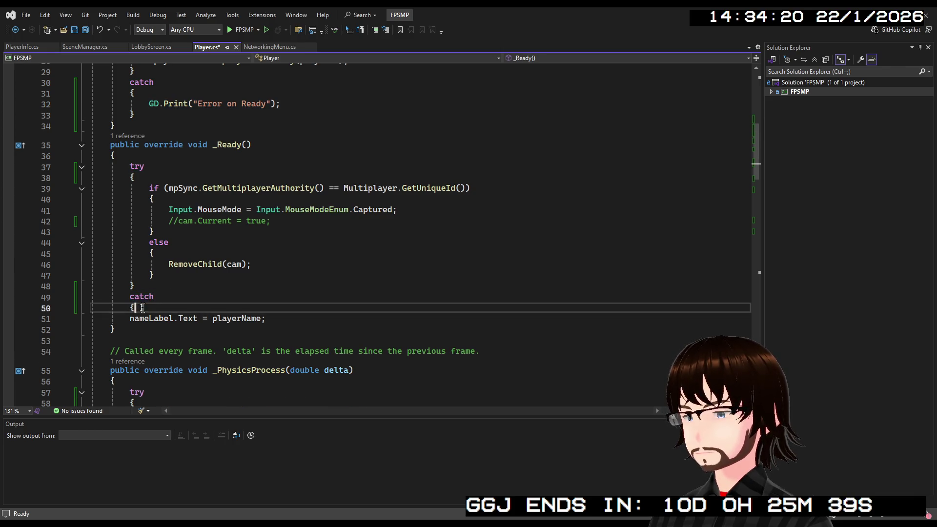
key(Return)
key(Return)
key(Tab)
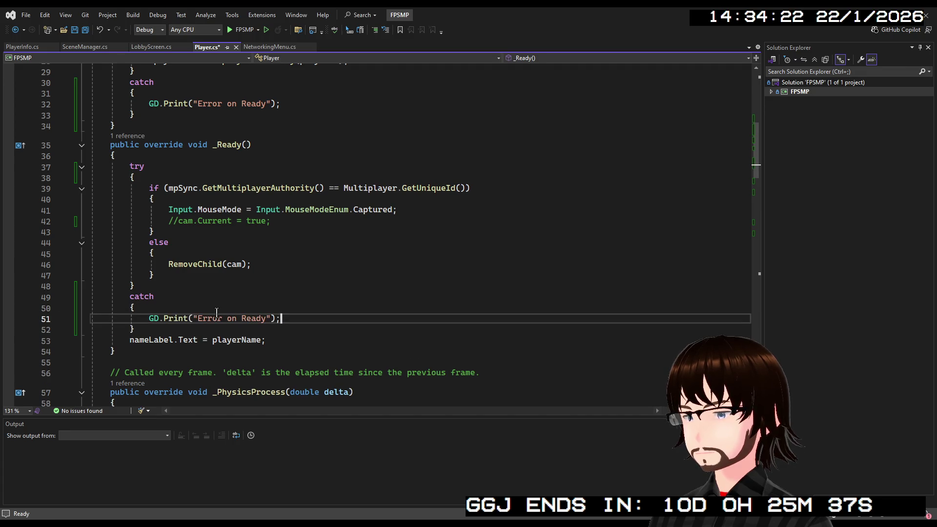
double_click(259, 319)
scroll(260, 323, up, 5)
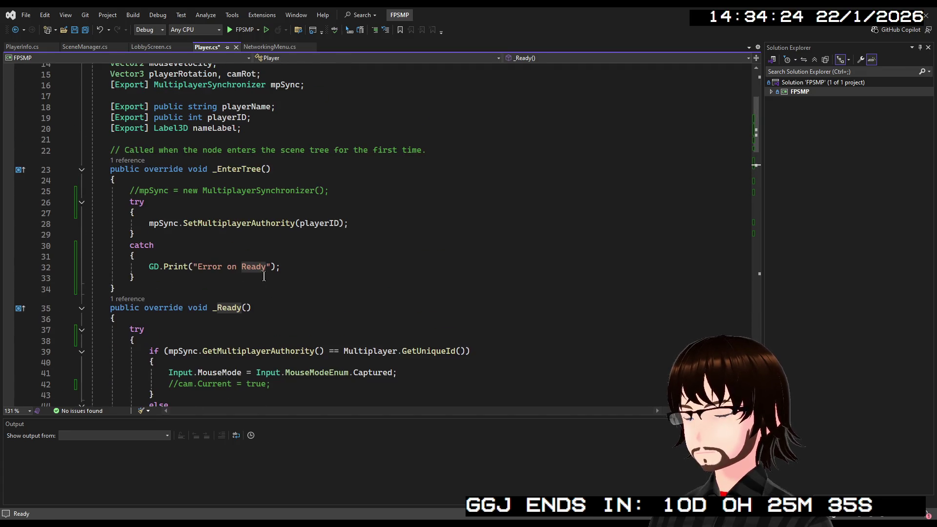
text(EnterT)
text(ree)
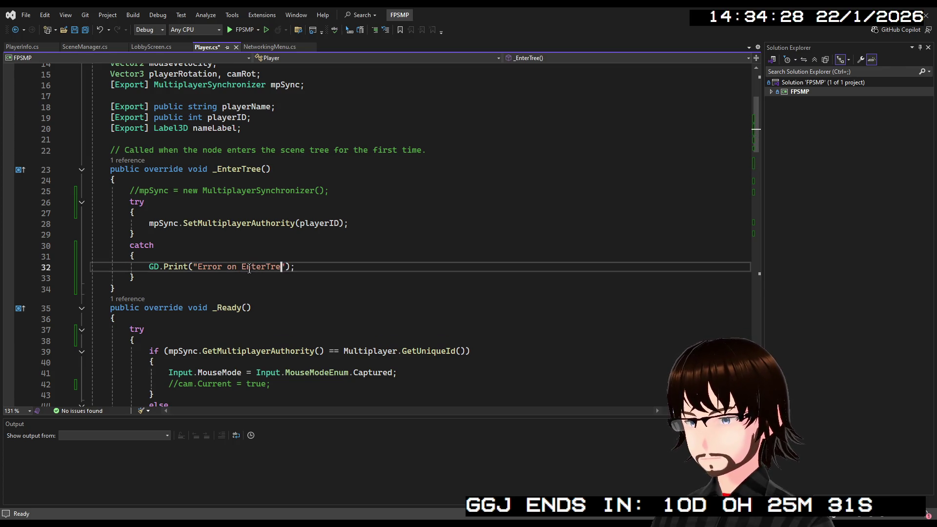
scroll(344, 254, down, 4)
scroll(344, 253, down, 7)
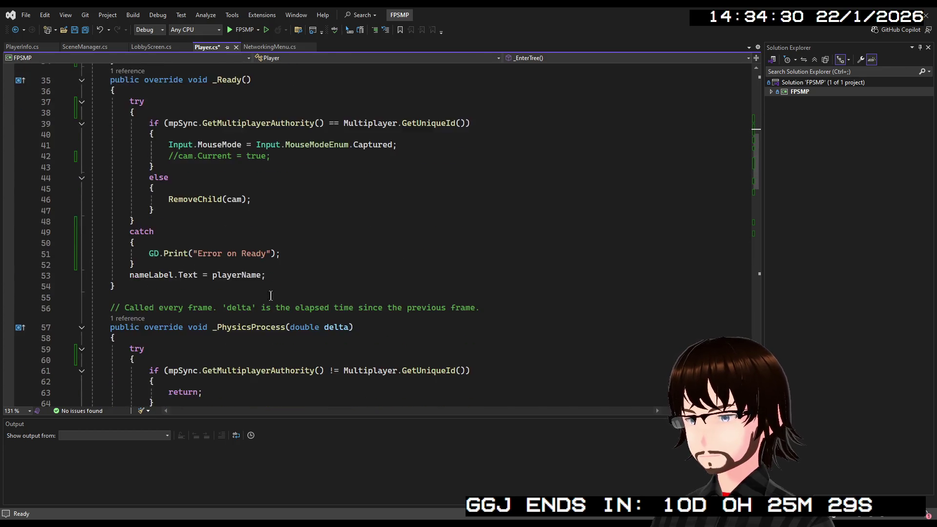
text(catch { })
click(157, 295)
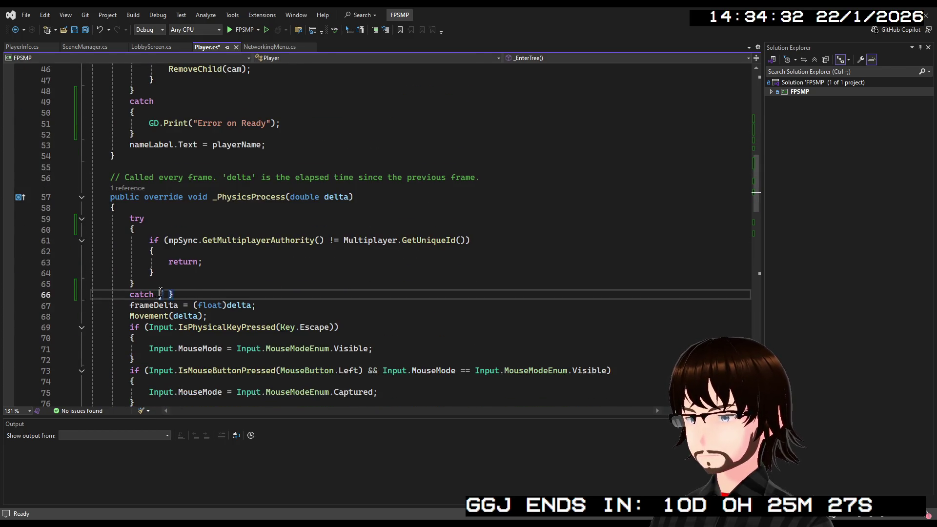
- Paste the error print into the _PhysicsProcess catch, reading "Error on PhysicsProcess"
key(Return)
key(Return)
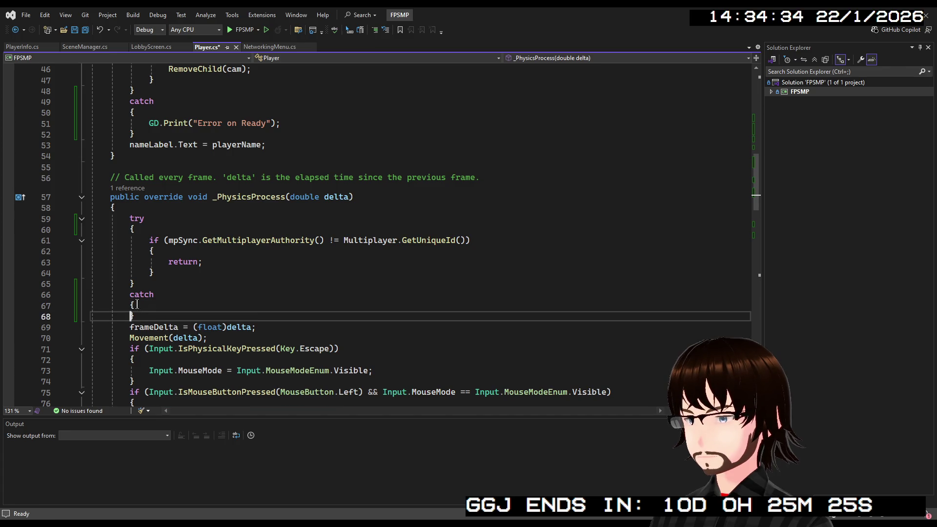
key(ctrl+v)
double_click(252, 316)
text(Phys)
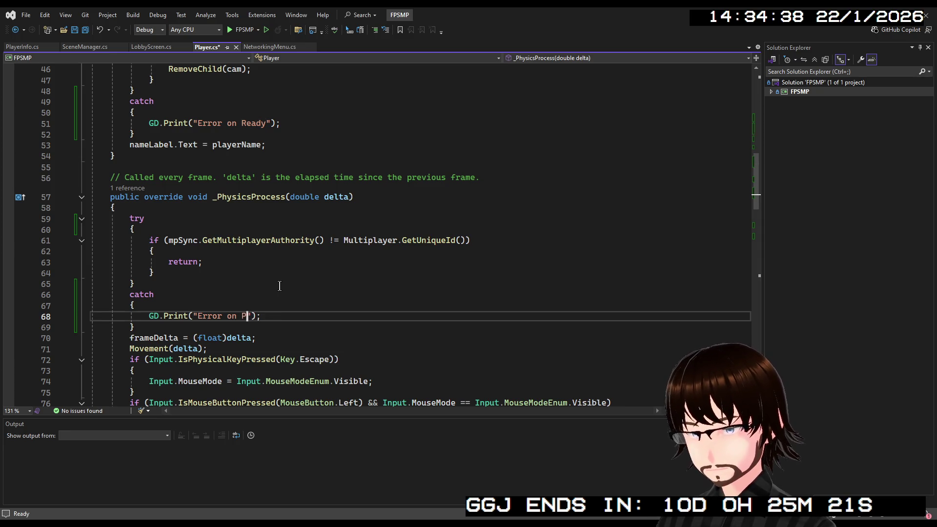
text(icsPro)
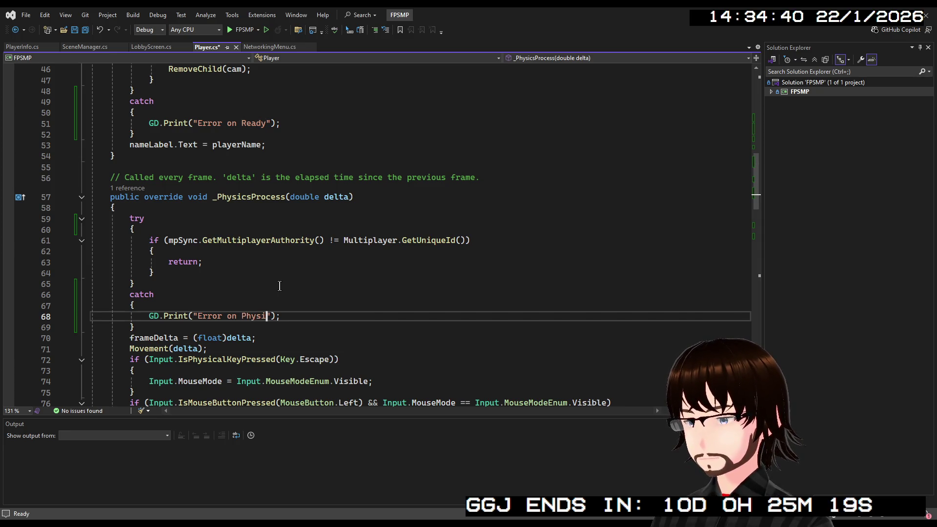
text(cess)
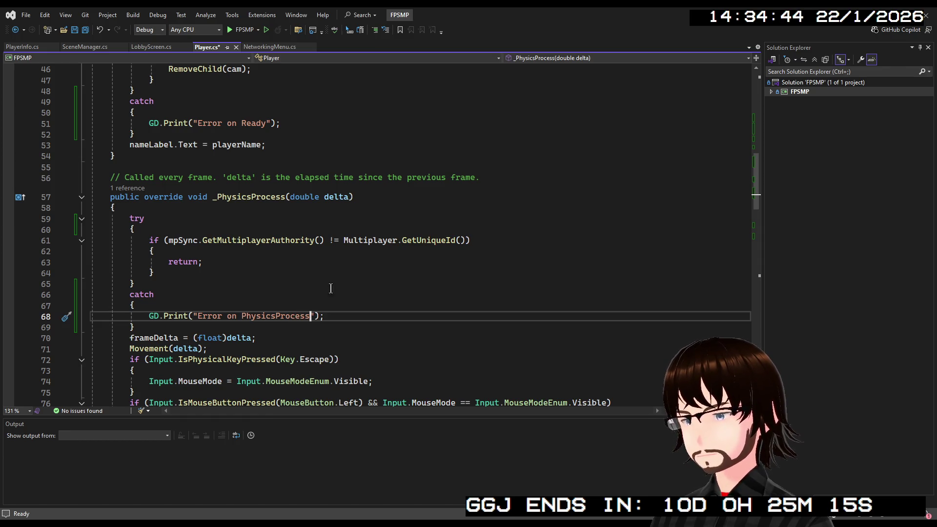
scroll(354, 292, down, 4)
scroll(161, 264, down, 3)
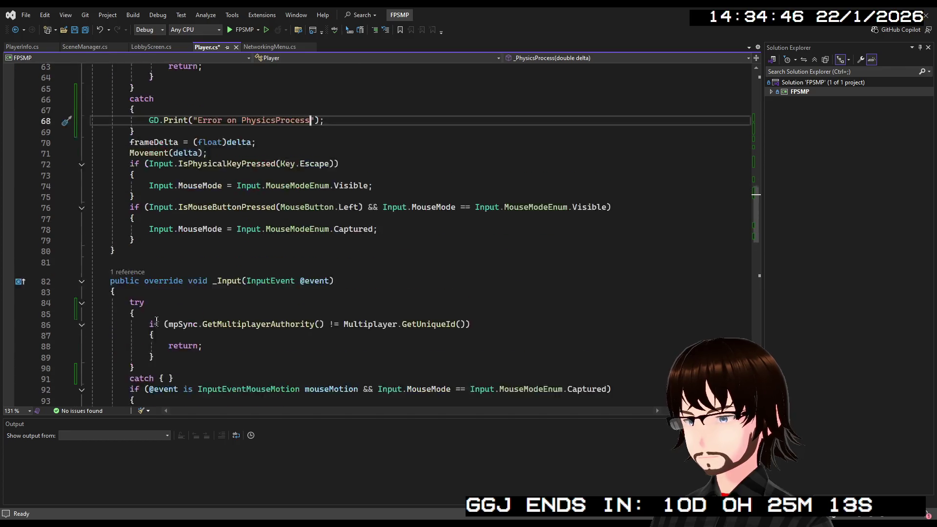
- Give the _Input catch a GD.Print("Error on Input") line and save Player.cs
click(159, 347)
key(Return)
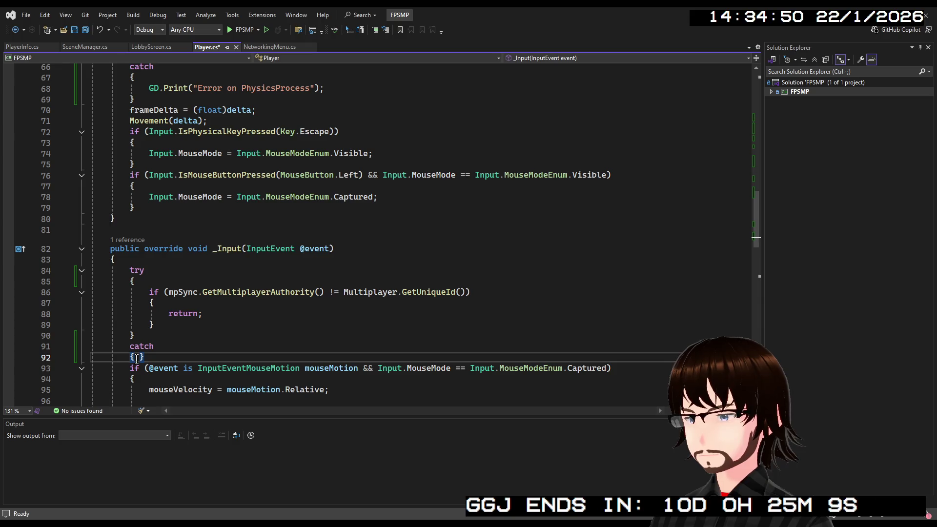
key(Right)
key(Return)
key(ctrl+v)
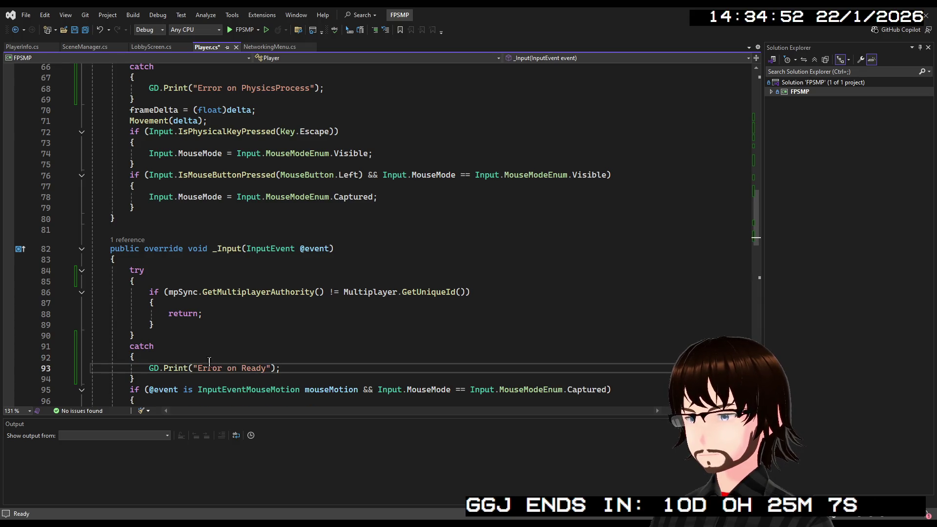
double_click(253, 368)
text(Inpu)
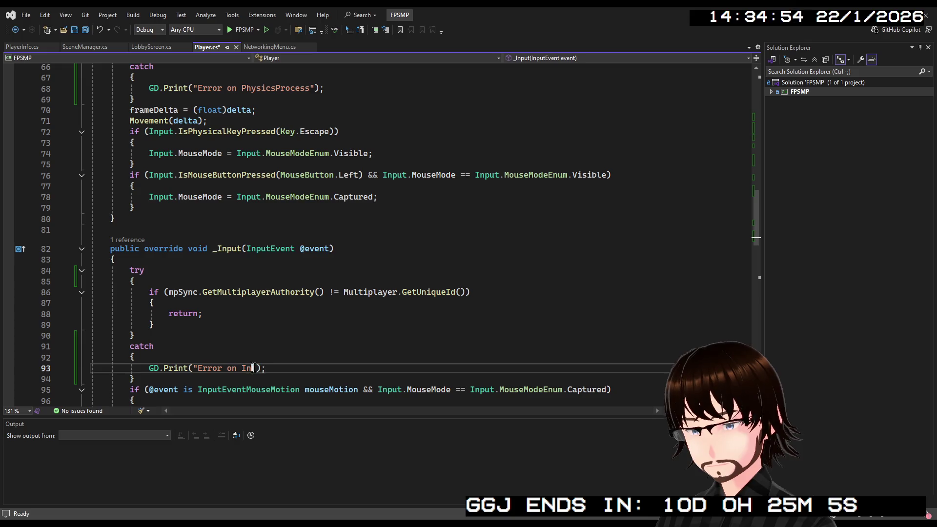
text(t)
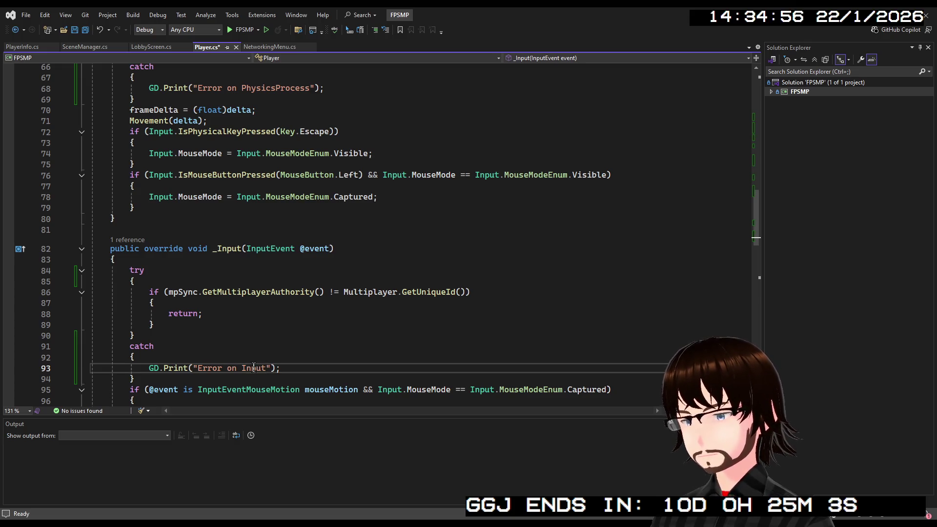
scroll(319, 323, down, 3)
scroll(319, 323, down, 9)
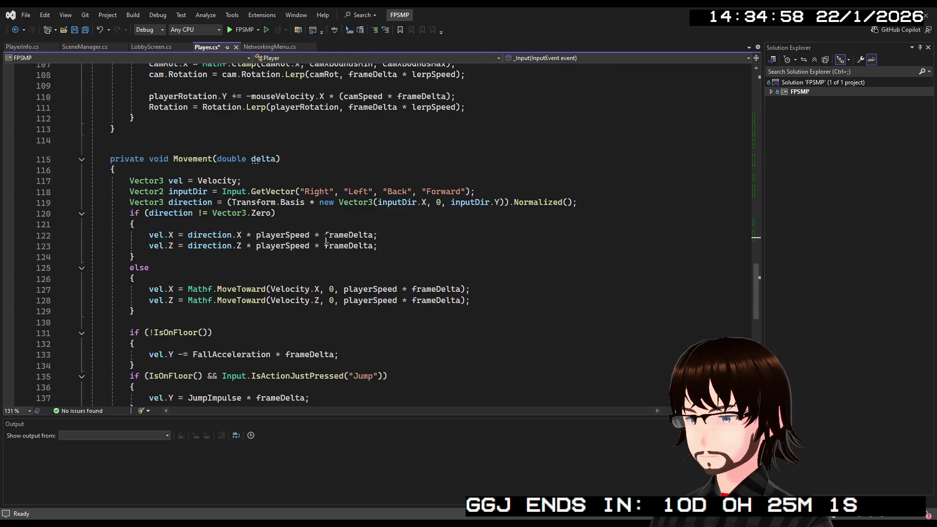
scroll(323, 231, up, 12)
key(ctrl+s)
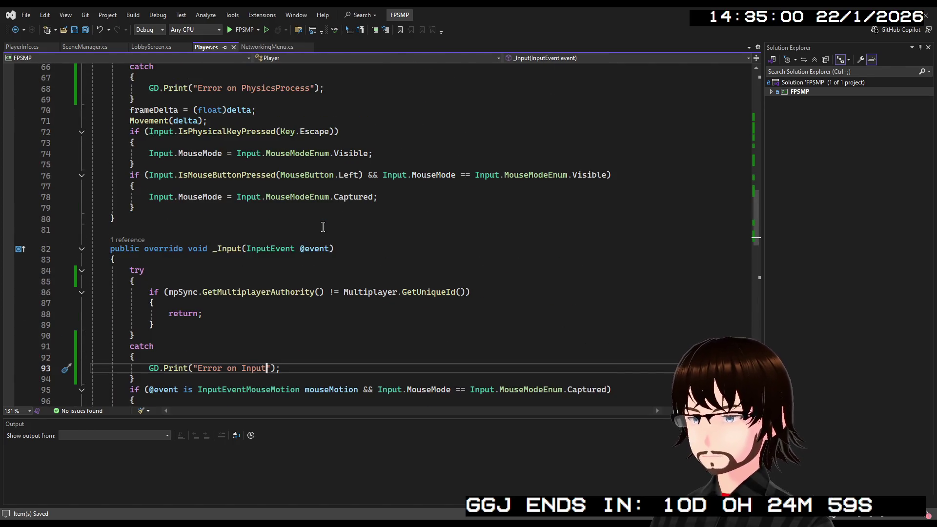
scroll(324, 227, up, 6)
scroll(324, 227, up, 13)
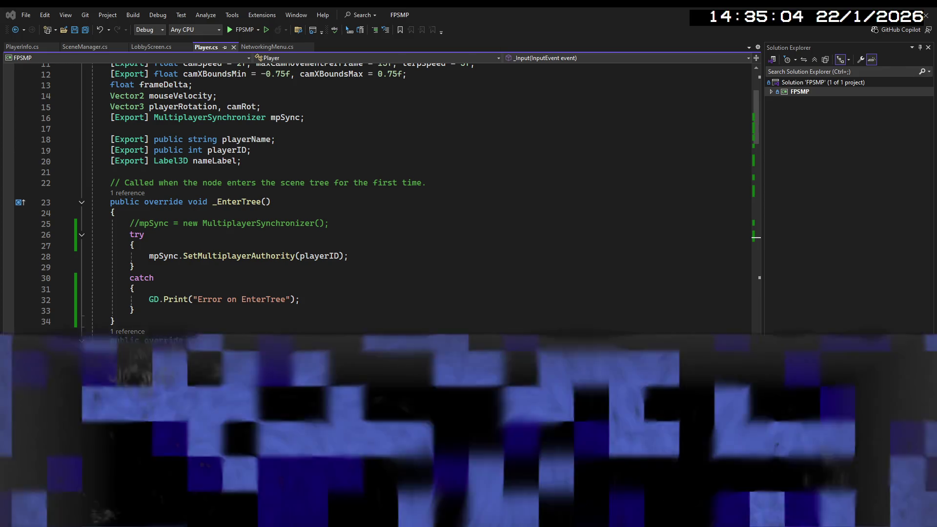
- Build and run the project with F5, then choose Host Game to spawn a player
key(F5)
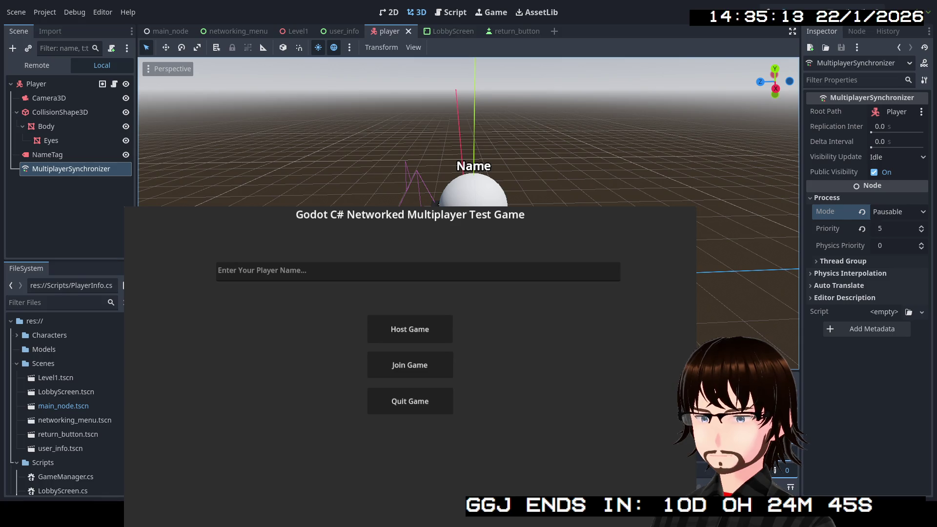
click(428, 330)
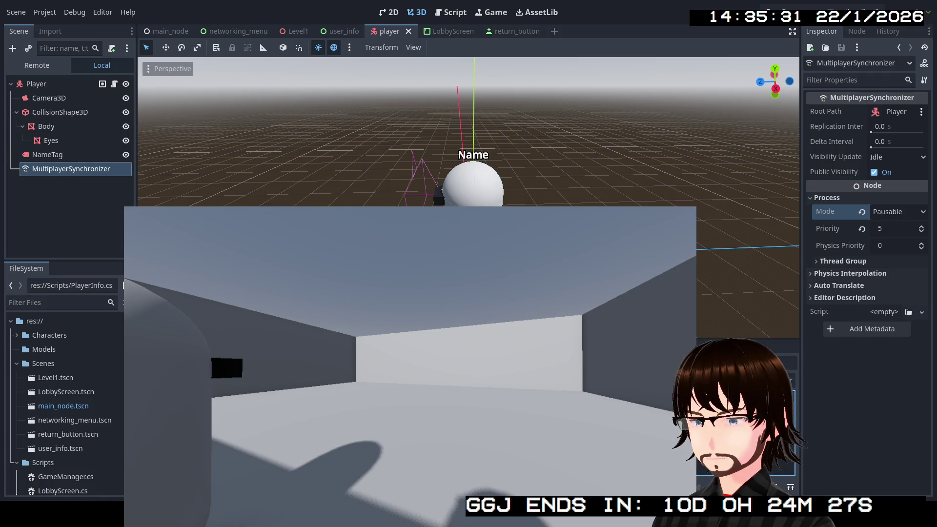
scroll(468, 146, up, 1)
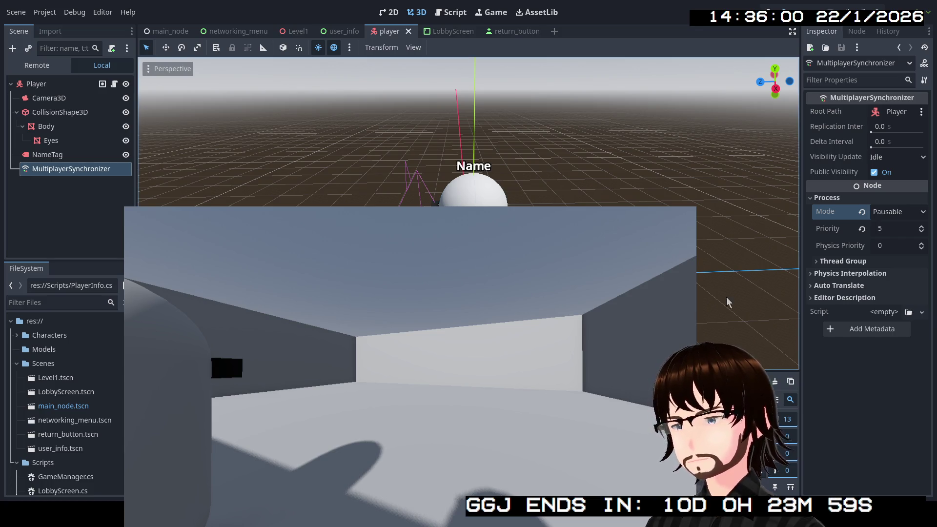
- Revert the MultiplayerSynchronizer's Priority to 0 and Process Mode to Inherit, then save the player scene
click(862, 228)
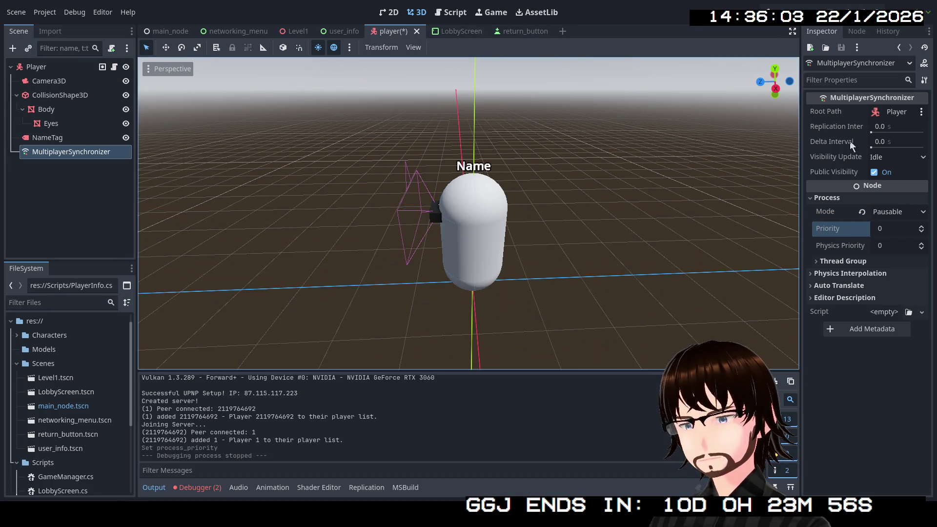
click(862, 212)
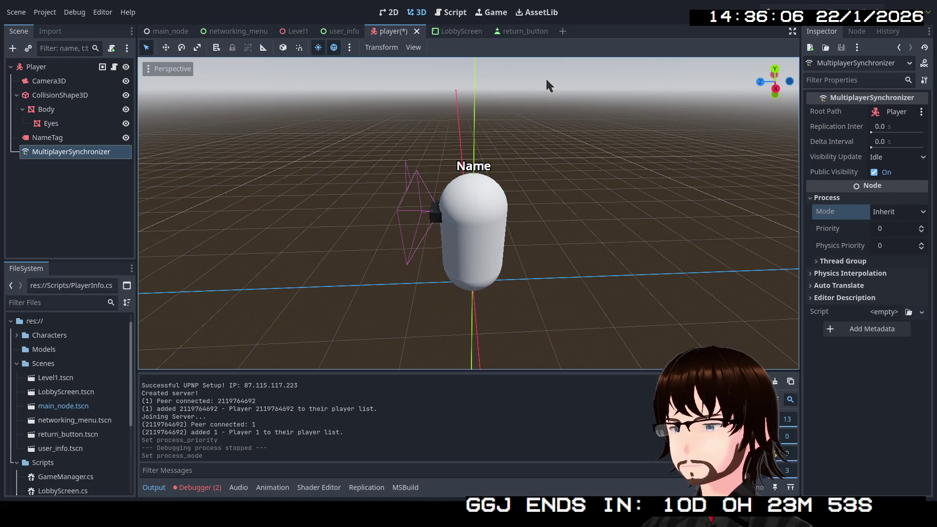
key(ctrl+s)
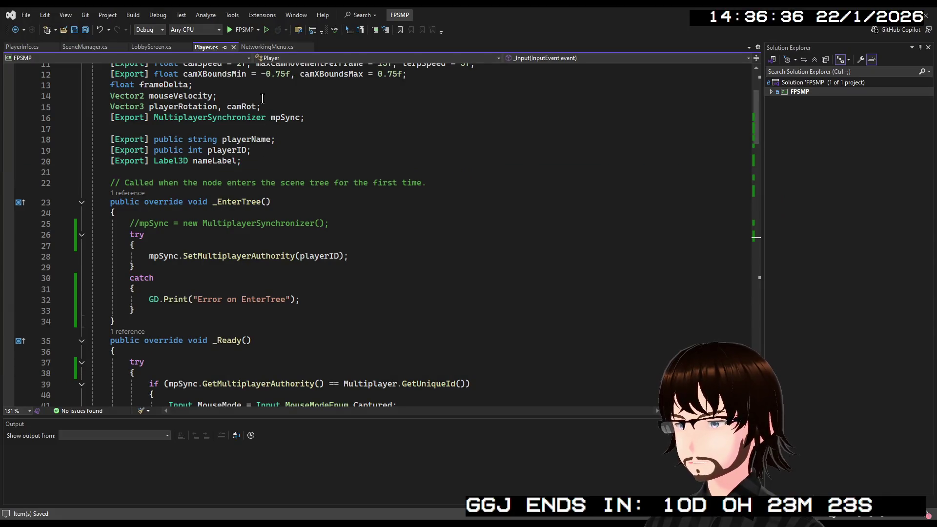
- Review AddPlayer in SceneManager.cs, then insert a blank line above _EnterTree in Player.cs
click(83, 47)
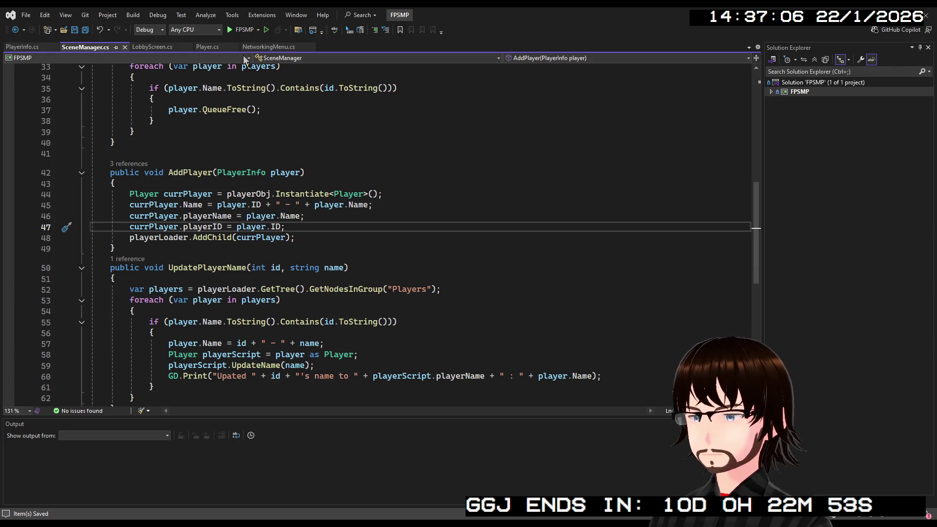
click(207, 47)
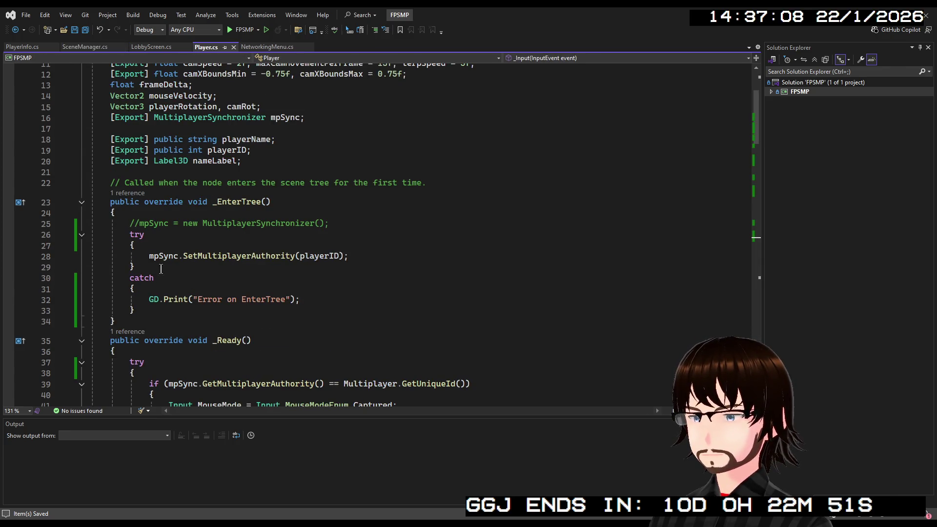
click(406, 183)
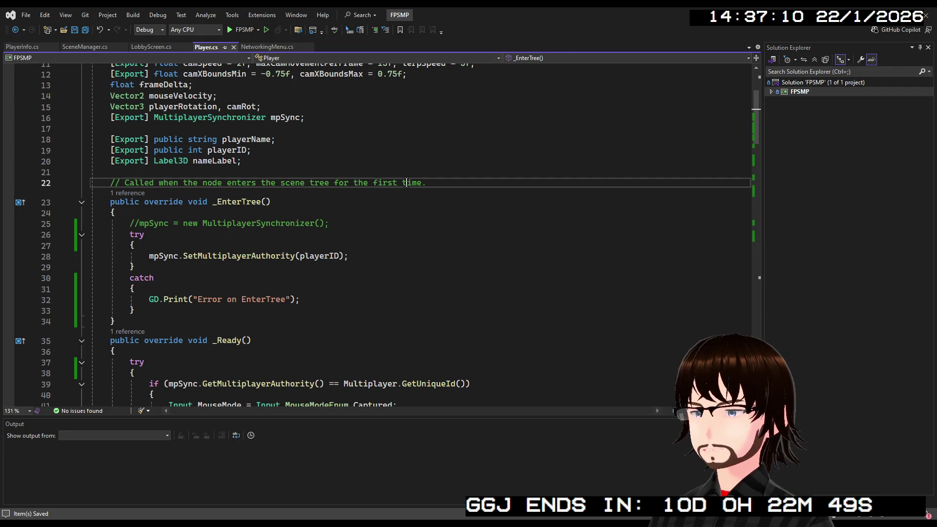
key(space)
key(BackSpace)
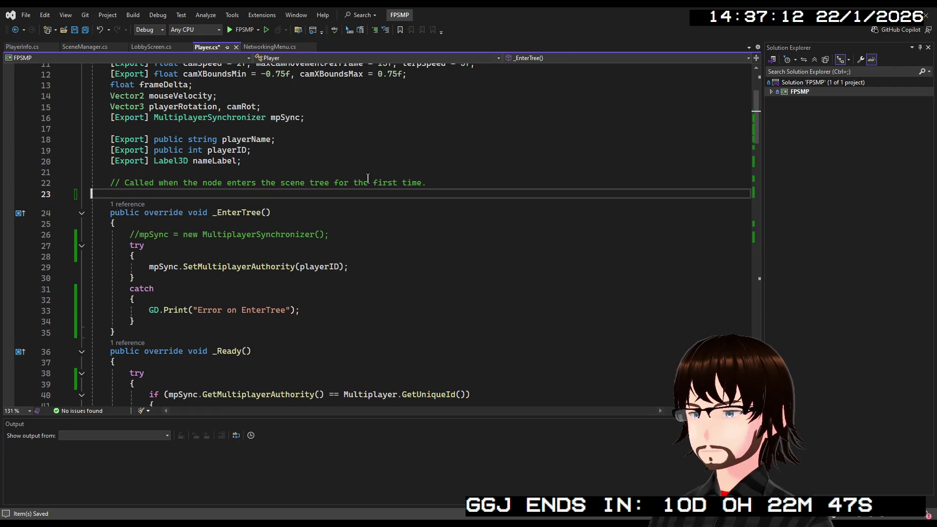
- Generate a public override void _Notification(int what) stub after _EnterTree
click(141, 321)
key(Return)
key(Return)
click(141, 337)
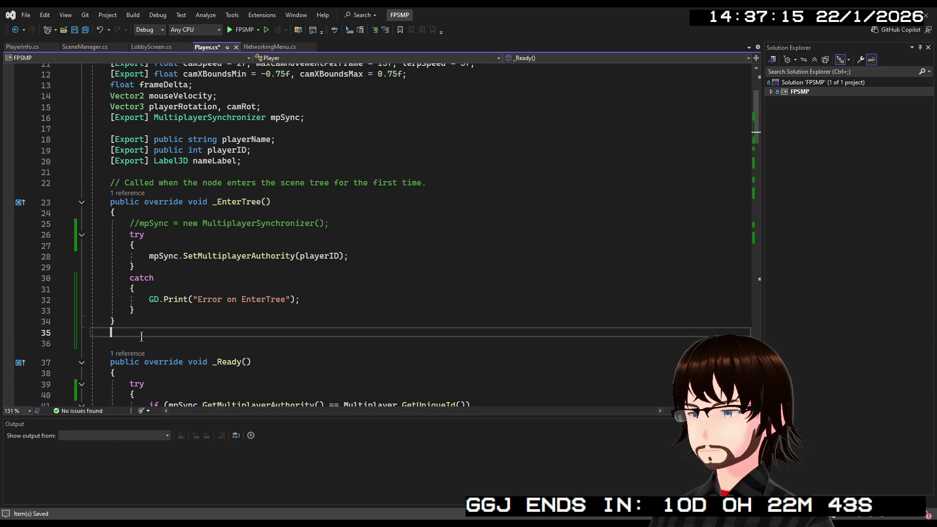
key(Return)
text(pu)
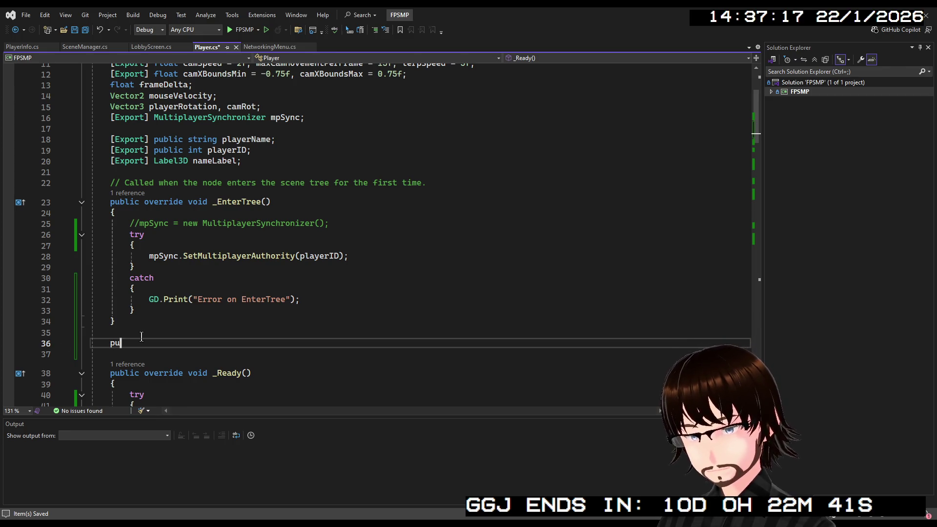
text(blic override void )
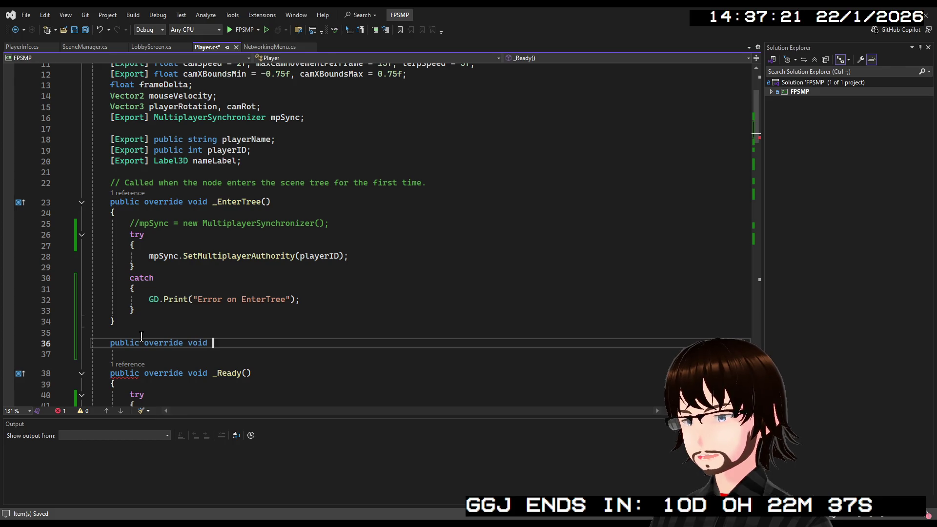
text(_in)
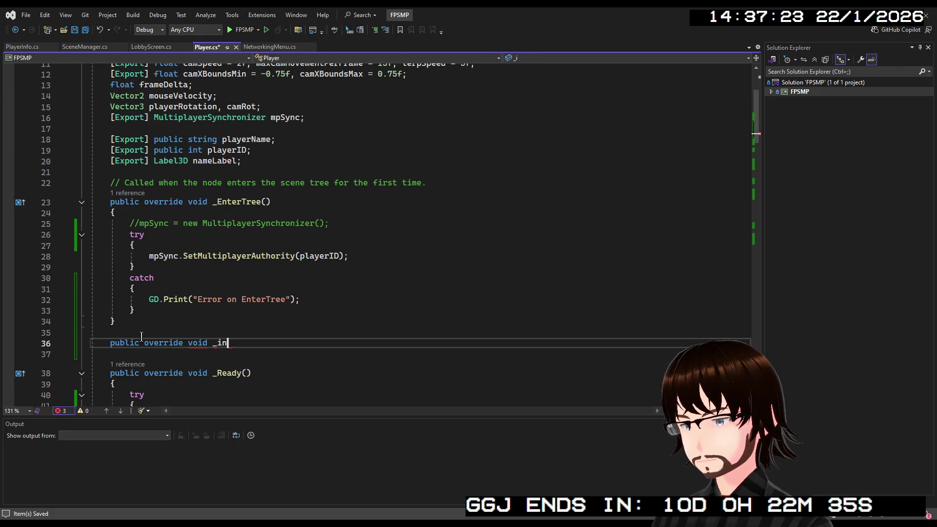
key(BackSpace)
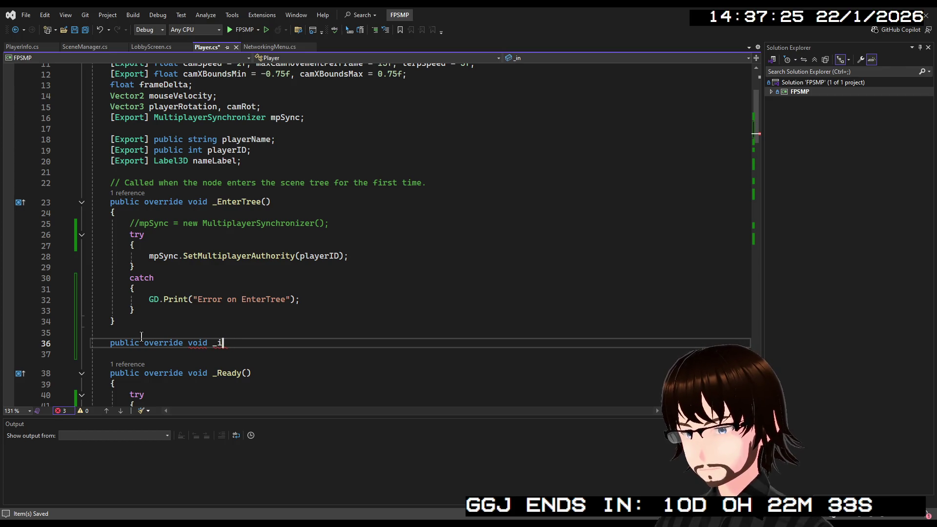
key(BackSpace)
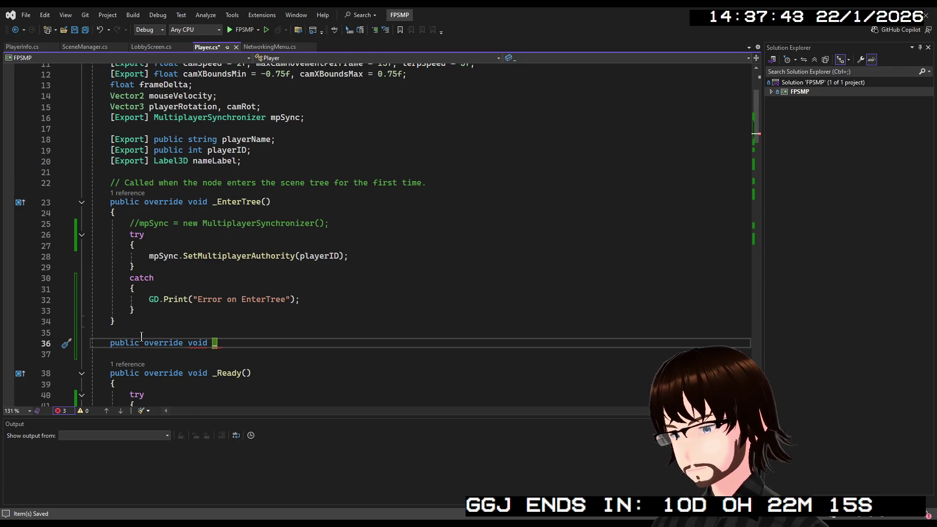
key(Tab)
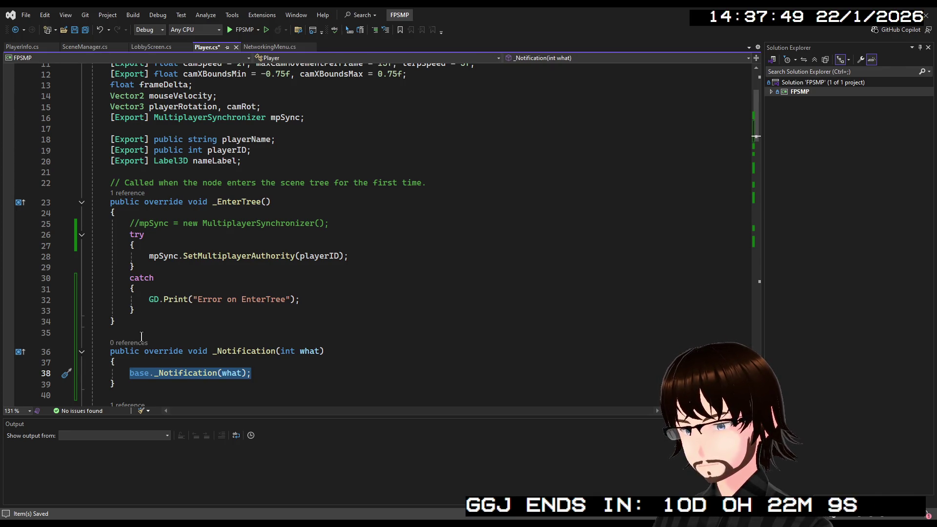
- Fill the _Notification body with an if testing what == GodotObject.No… notification constant
text(if (what == 0) { )
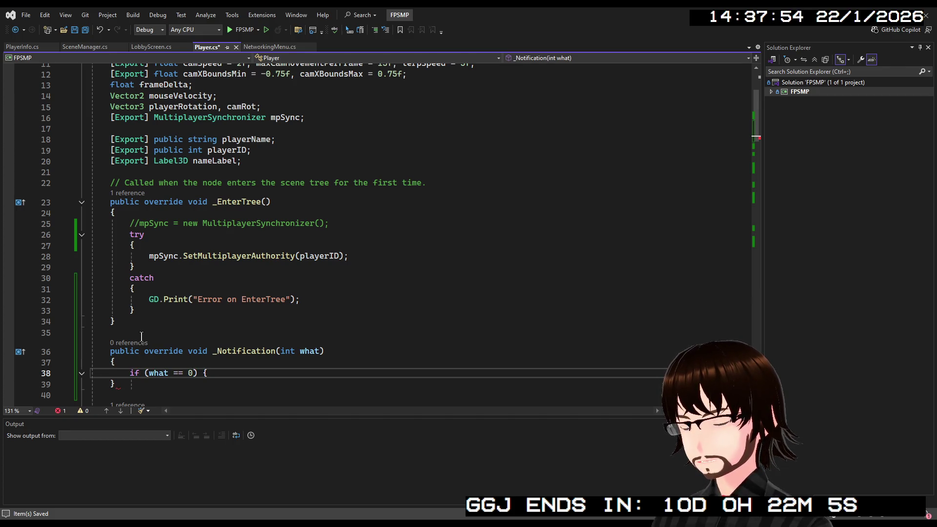
text(})
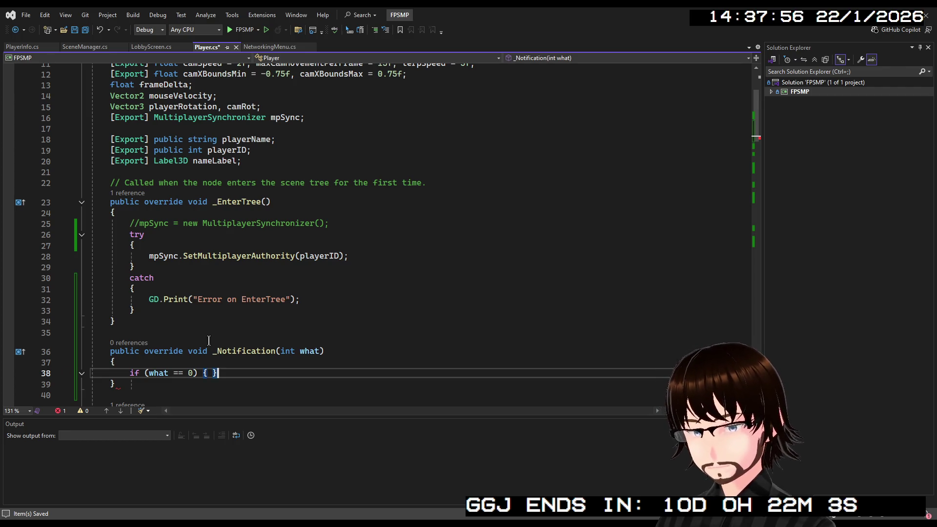
click(194, 373)
key(BackSpace)
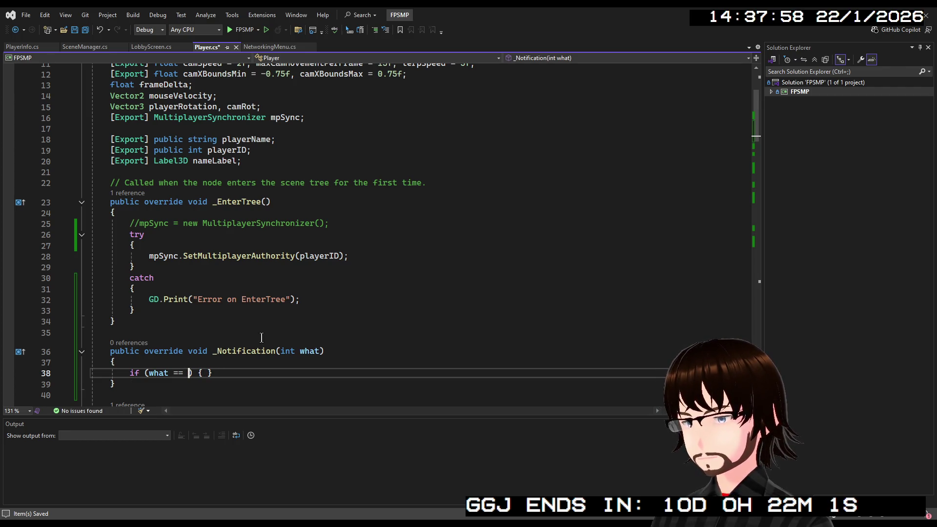
text(Go)
text(dot.No)
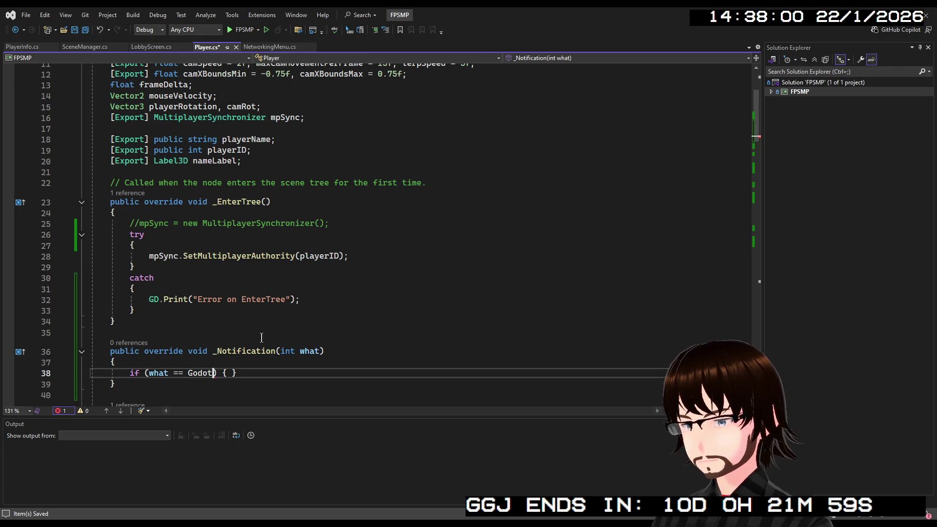
text(t)
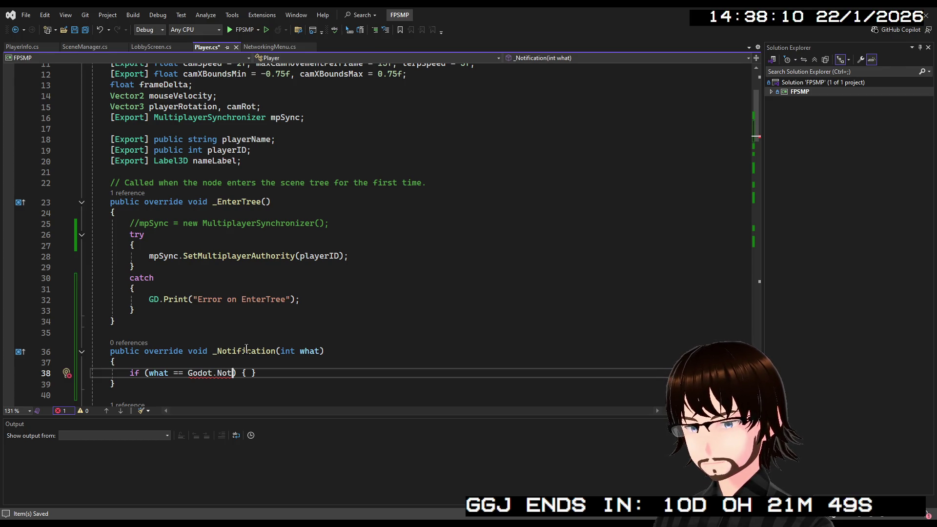
double_click(199, 372)
text(Godot)
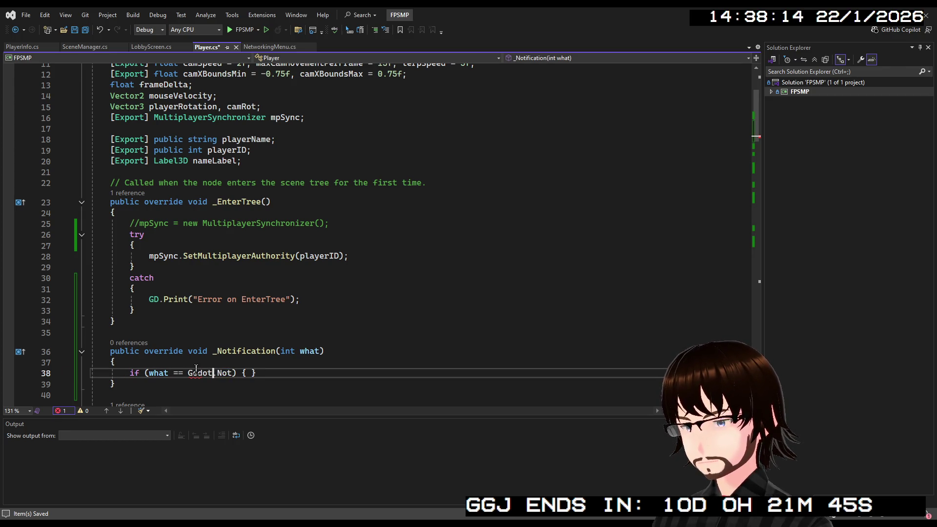
text(Object.No)
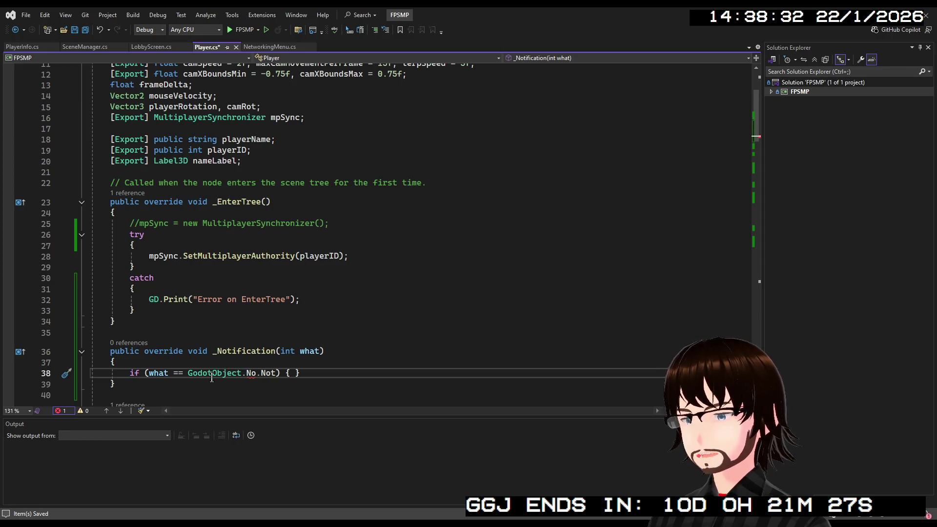
mouse_move(134, 389)
mouse_down()
mouse_move(171, 352)
mouse_move(213, 351)
mouse_up()
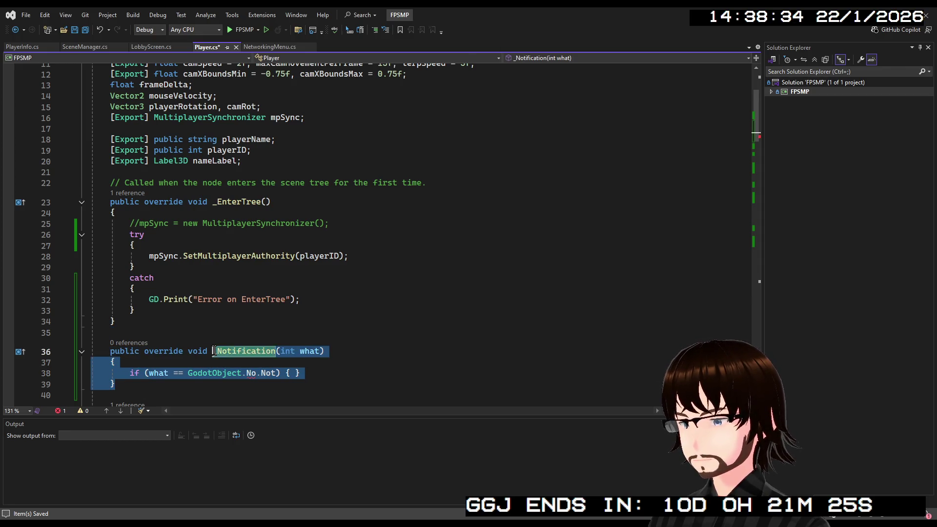
- Delete the unfinished _Notification override and the blank lines before _Ready, then save Player.cs
key(BackSpace)
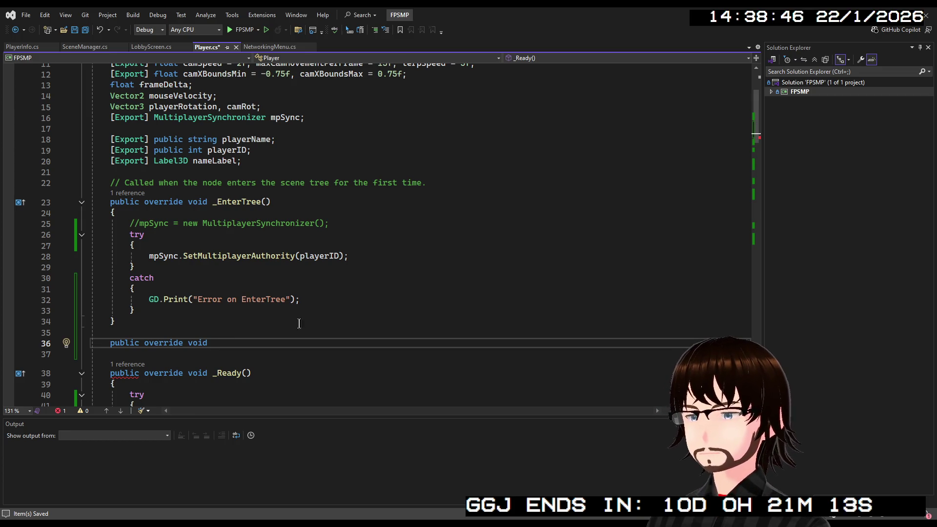
drag(227, 344, 91, 343)
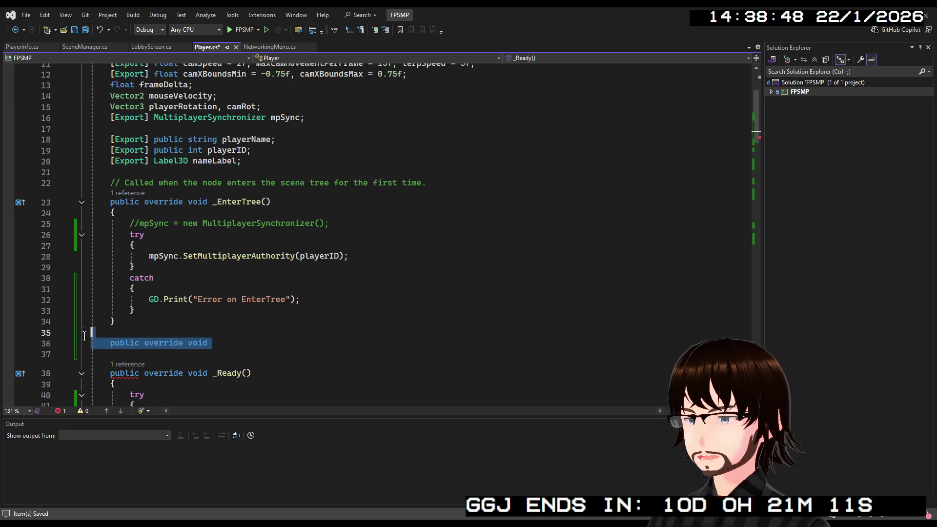
key(BackSpace)
key(BackSpace)
key(BackSpace)
key(Delete)
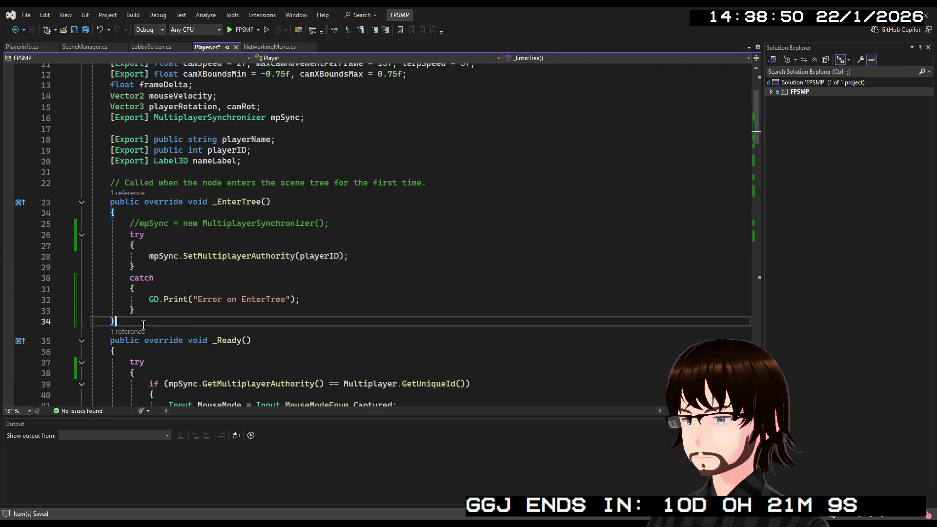
key(ctrl+s)
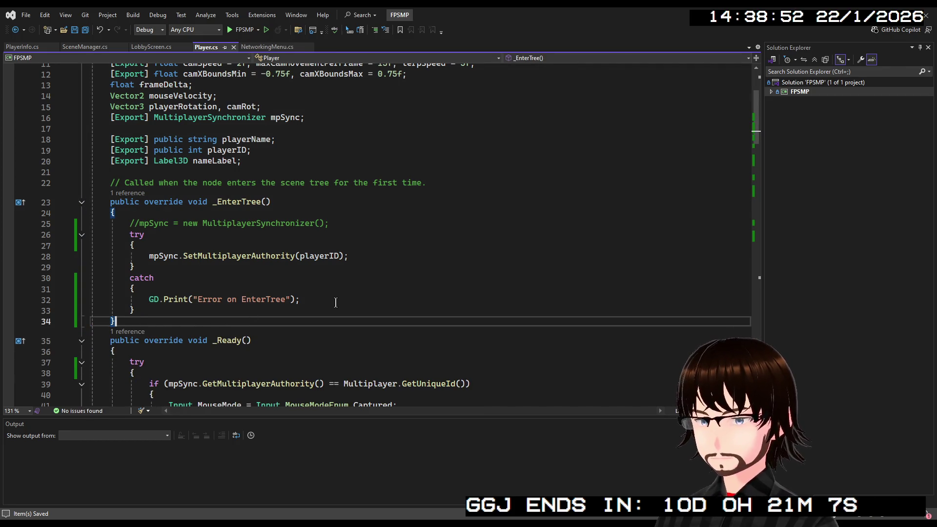
- Strip the try/catch from _EnterTree so SetMultiplayerAuthority runs uncommented, and save
mouse_move(135, 310)
mouse_down()
mouse_move(112, 310)
mouse_move(58, 277)
mouse_move(50, 268)
mouse_move(58, 235)
mouse_up()
key(Delete)
key(BackSpace)
key(Delete)
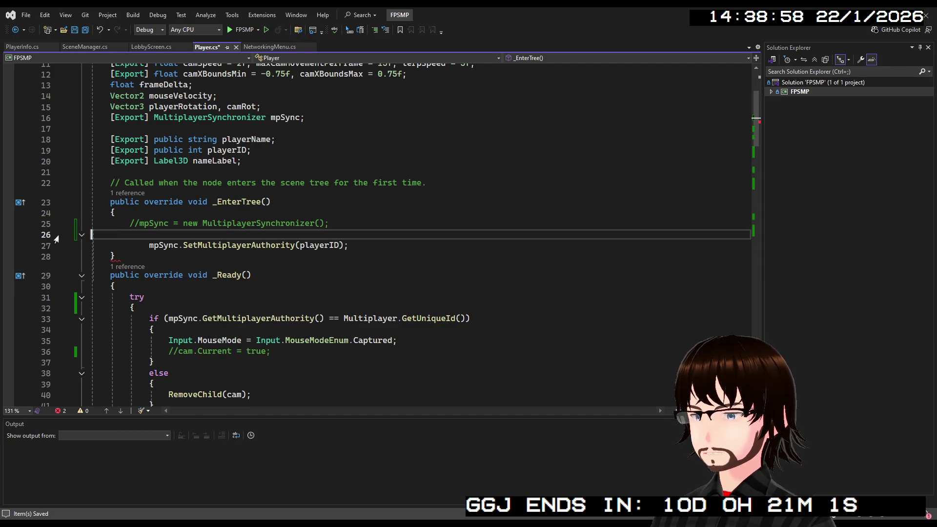
key(BackSpace)
key(Delete)
key(Return)
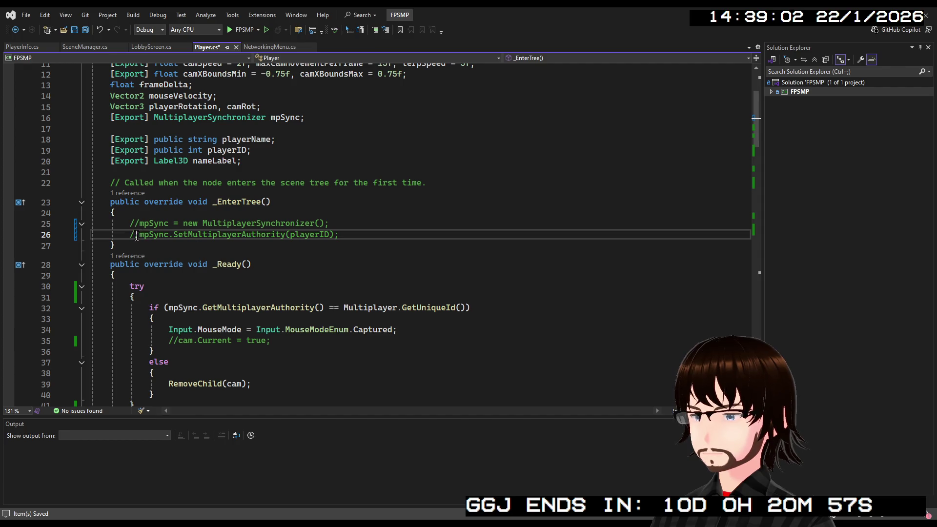
key(BackSpace)
key(BackSpace)
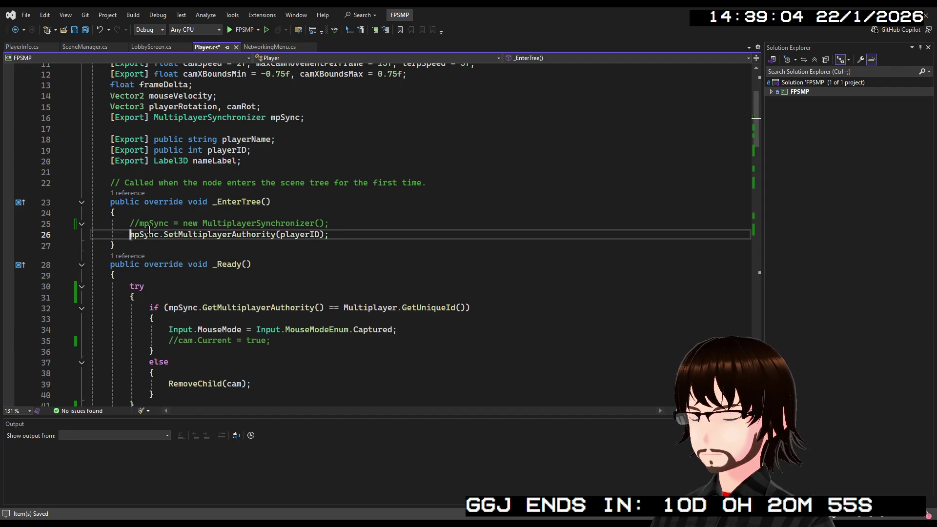
click(344, 230)
key(ctrl+s)
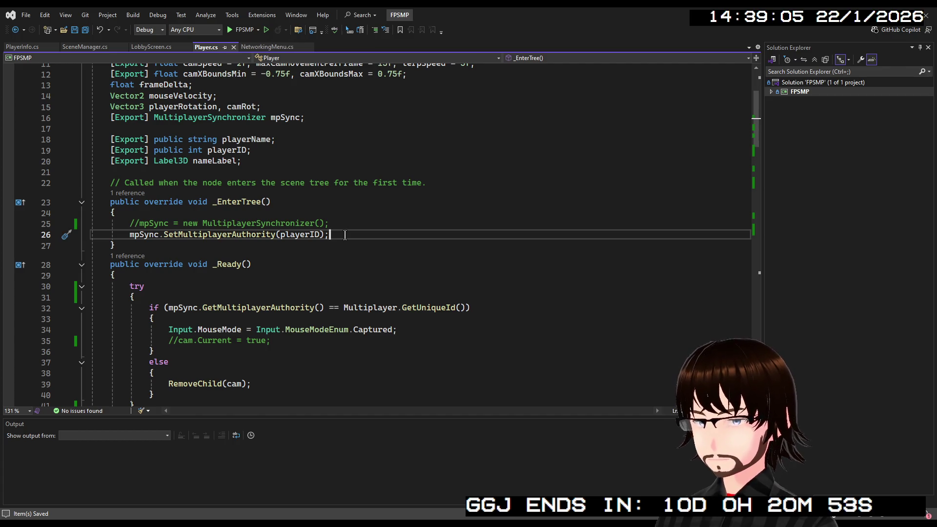
- Delete the try closing brace and catch block in _Ready and select its try lines
scroll(307, 242, down, 3)
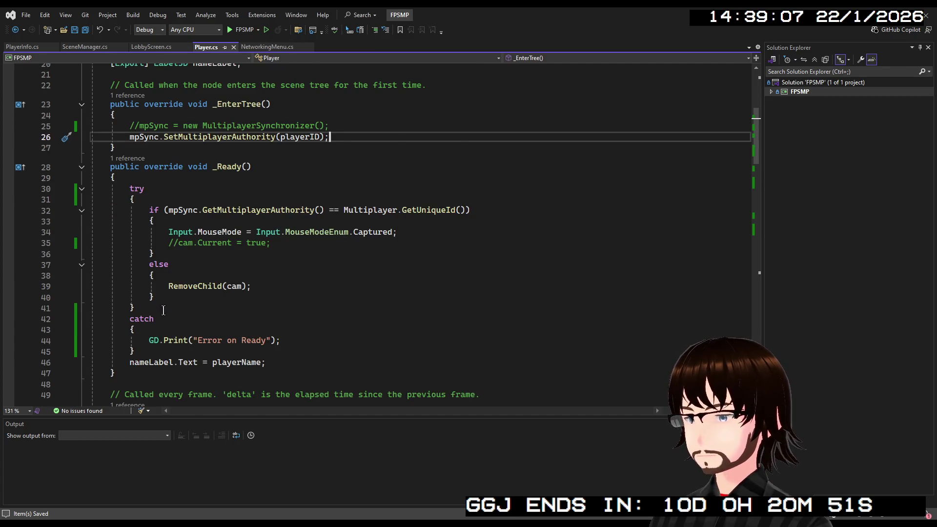
scroll(164, 309, down, 2)
mouse_move(135, 287)
mouse_down()
mouse_move(136, 276)
mouse_move(51, 244)
mouse_up()
key(Delete)
drag(153, 138, 86, 124)
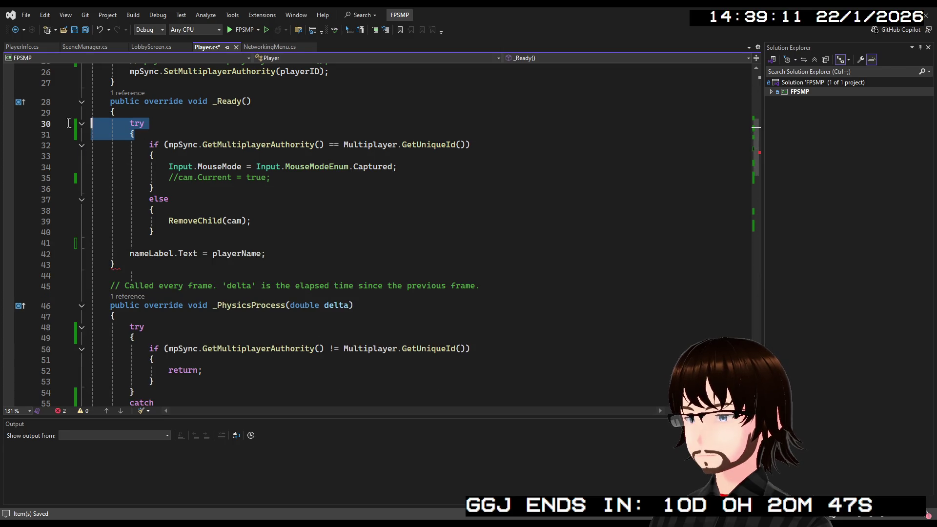
- Remove _Ready's try lines and blank lines, and outdent its if/else authority block
key(Delete)
key(BackSpace)
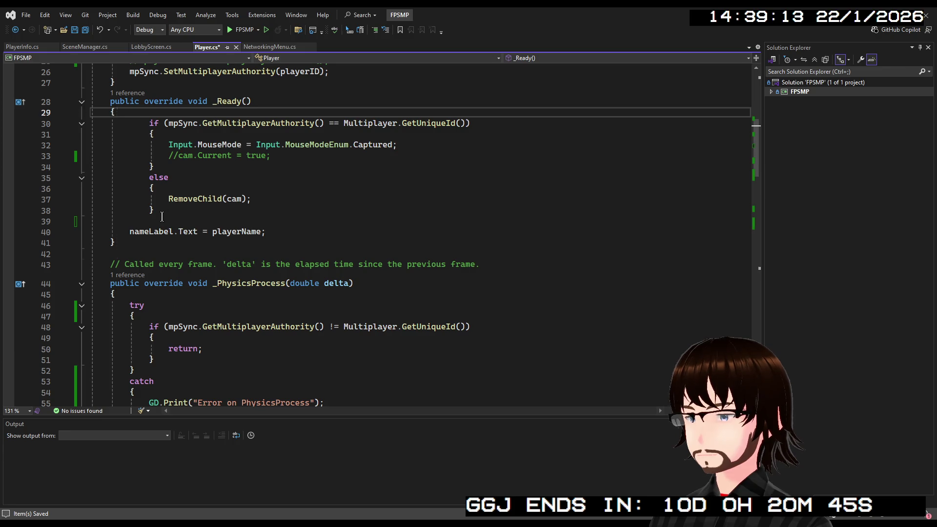
click(163, 215)
key(Delete)
drag(170, 211, 20, 126)
click(39, 17)
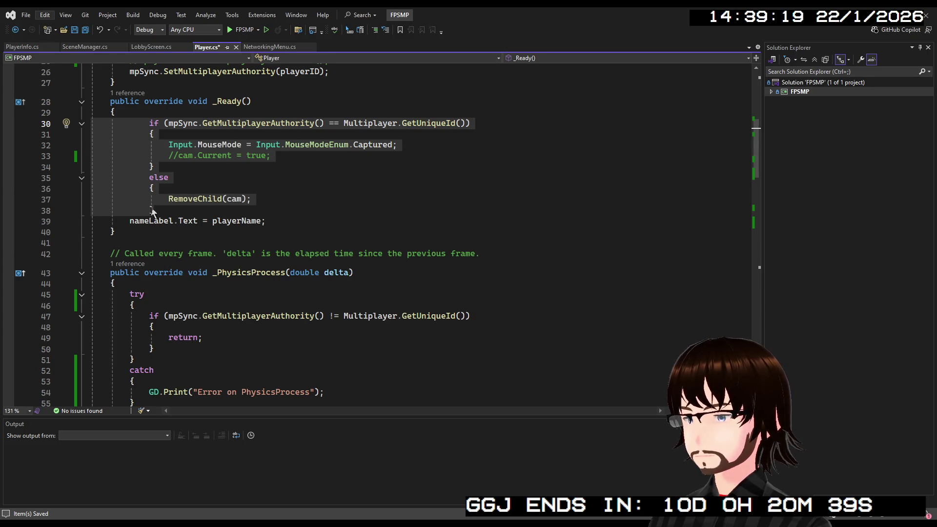
key(Escape)
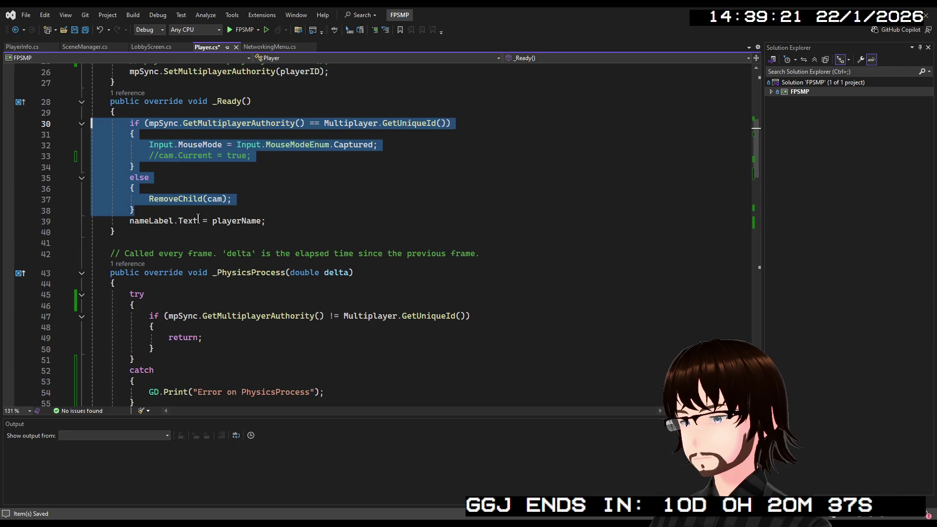
key(shift+Tab)
click(297, 189)
- Remove the try/catch in _PhysicsProcess, outdent its authority check, and delete blank line 45
scroll(172, 287, down, 4)
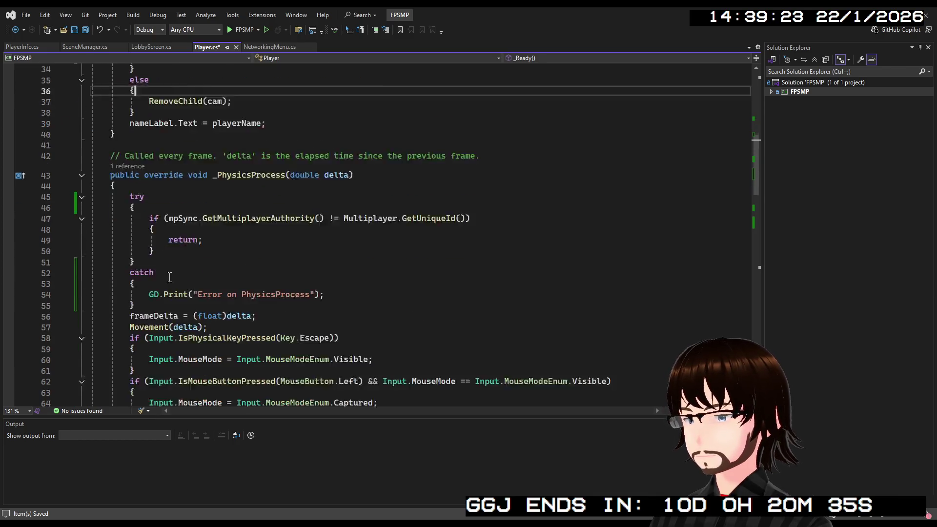
mouse_move(137, 273)
mouse_down()
mouse_move(95, 245)
mouse_move(39, 235)
mouse_up()
key(Delete)
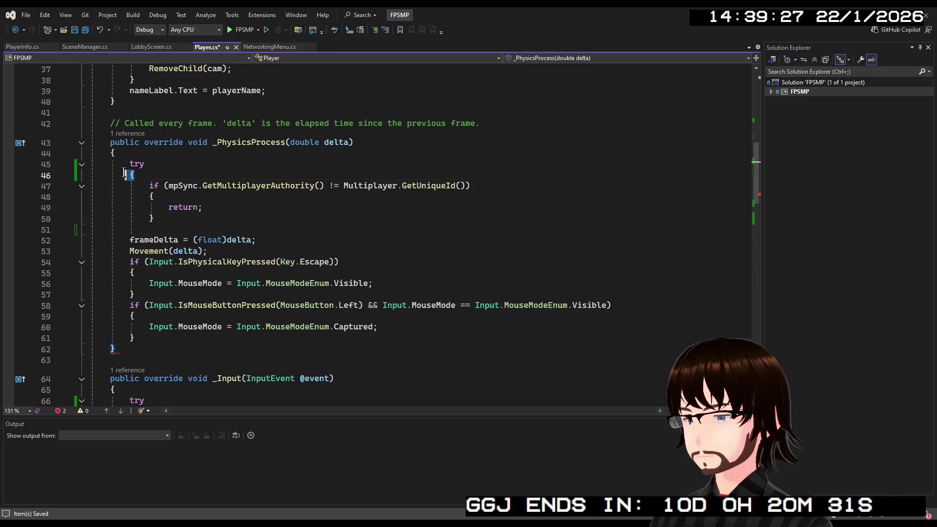
drag(134, 176, 91, 164)
key(Delete)
click(164, 206)
key(Delete)
mouse_move(165, 206)
mouse_down()
mouse_move(88, 176)
mouse_move(92, 164)
mouse_up()
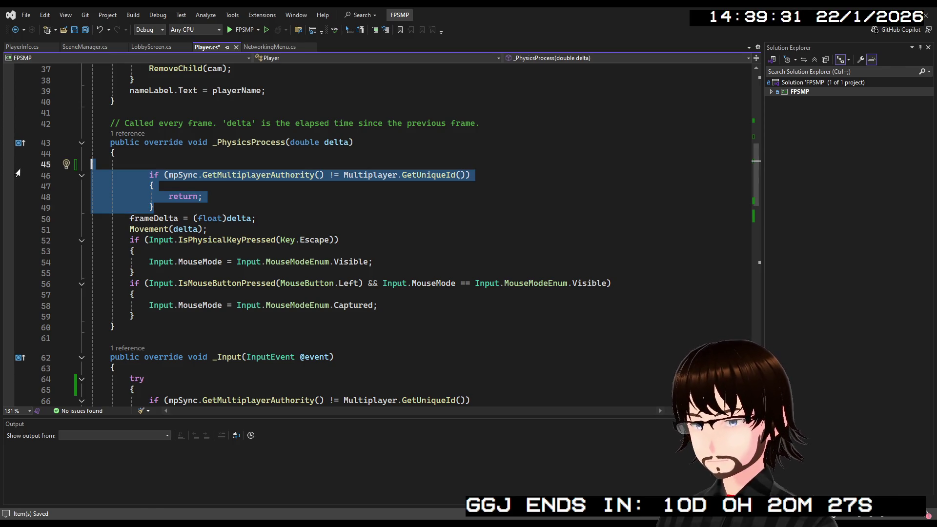
key(shift+Tab)
click(137, 158)
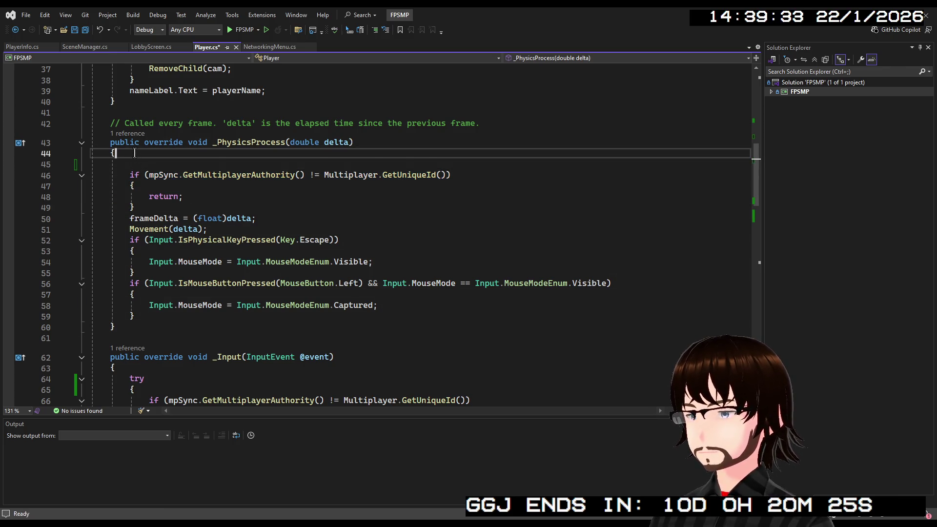
key(BackSpace)
- Remove the try/catch around the mpSync authority check in _Input and outdent that block
scroll(202, 242, down, 3)
scroll(180, 234, down, 3)
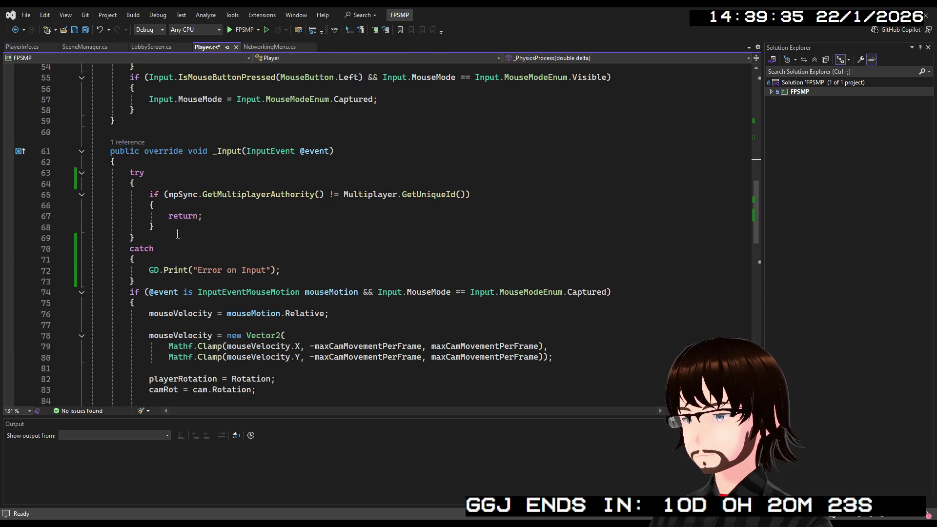
mouse_move(138, 282)
mouse_down()
mouse_move(97, 254)
mouse_move(48, 241)
mouse_up()
key(BackSpace)
drag(136, 184, 104, 170)
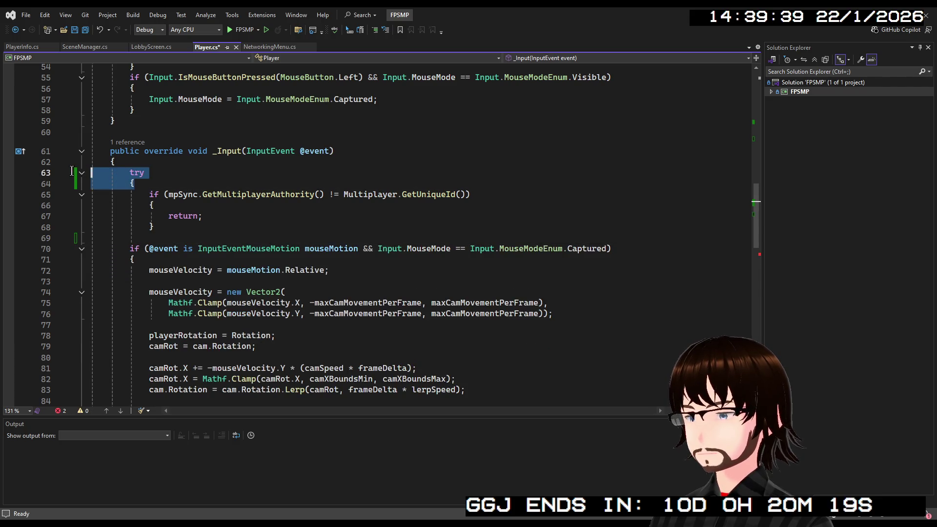
key(BackSpace)
key(Delete)
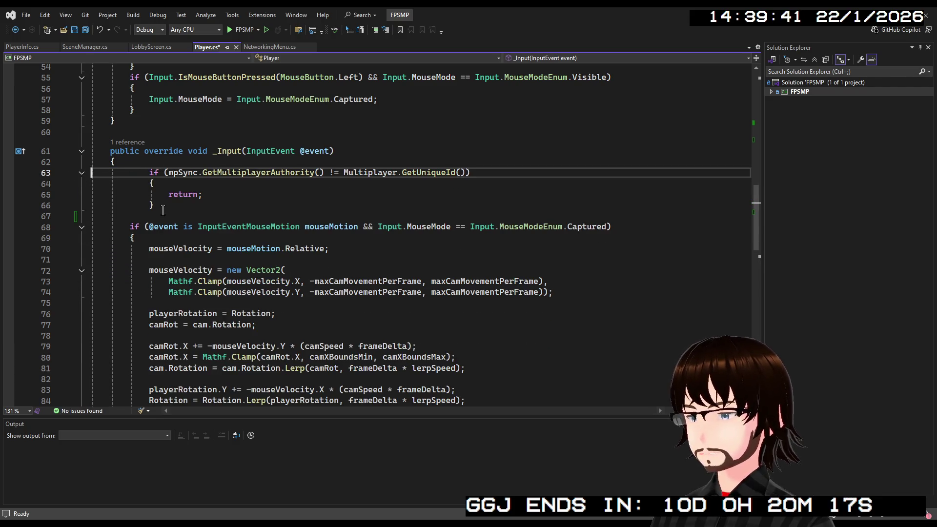
drag(158, 215, 31, 171)
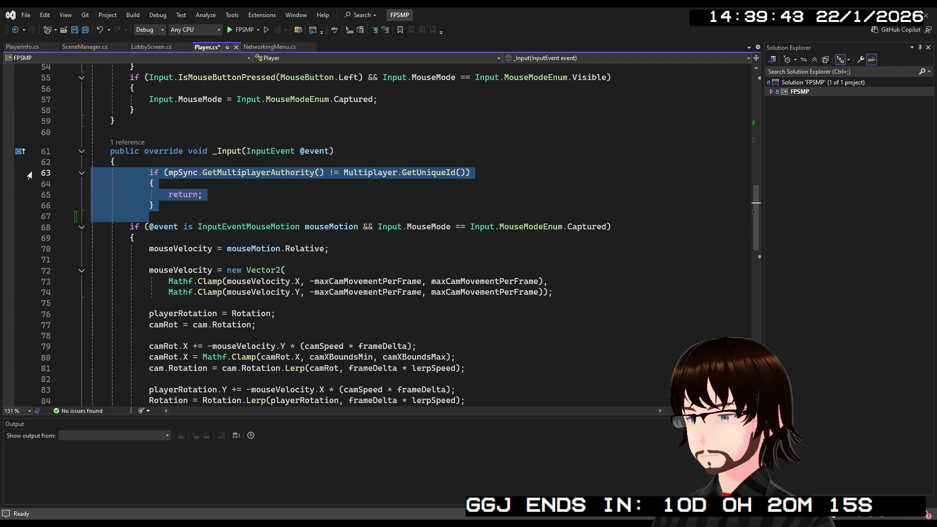
key(shift+Tab)
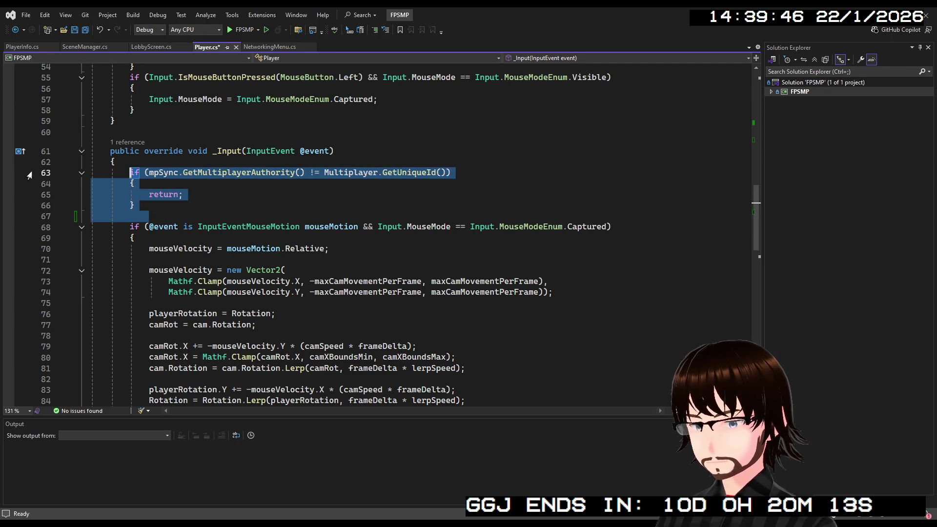
click(205, 208)
scroll(210, 202, down, 7)
scroll(213, 200, down, 11)
scroll(338, 216, up, 5)
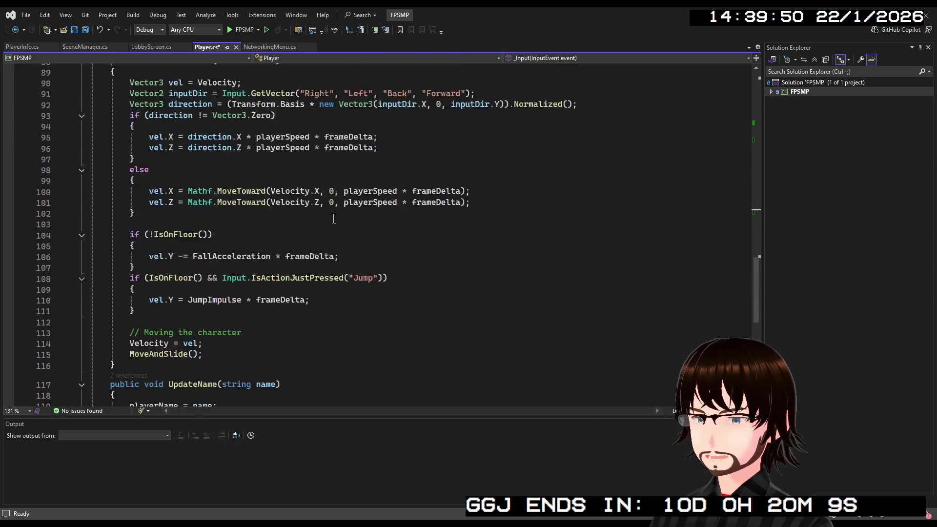
scroll(338, 216, up, 20)
scroll(422, 192, up, 8)
- Save Player.cs and switch back to the Godot editor
key(ctrl+s)
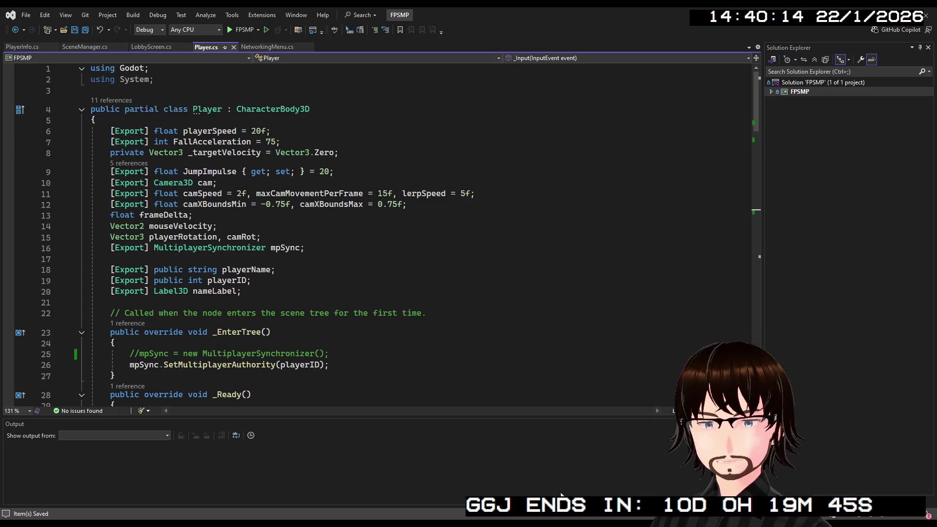
key(alt+Tab)
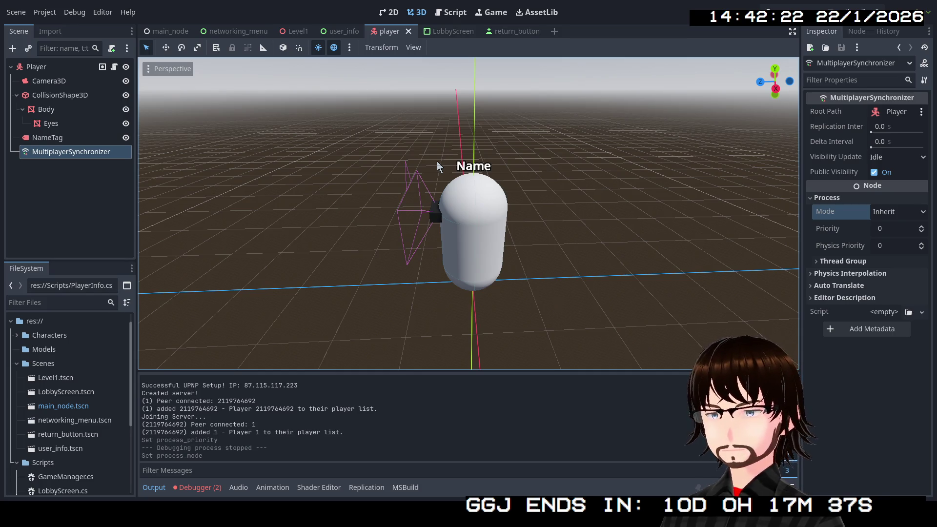
- Add a MultiplayerSpawner child node under MainNode in the main_node scene
click(175, 30)
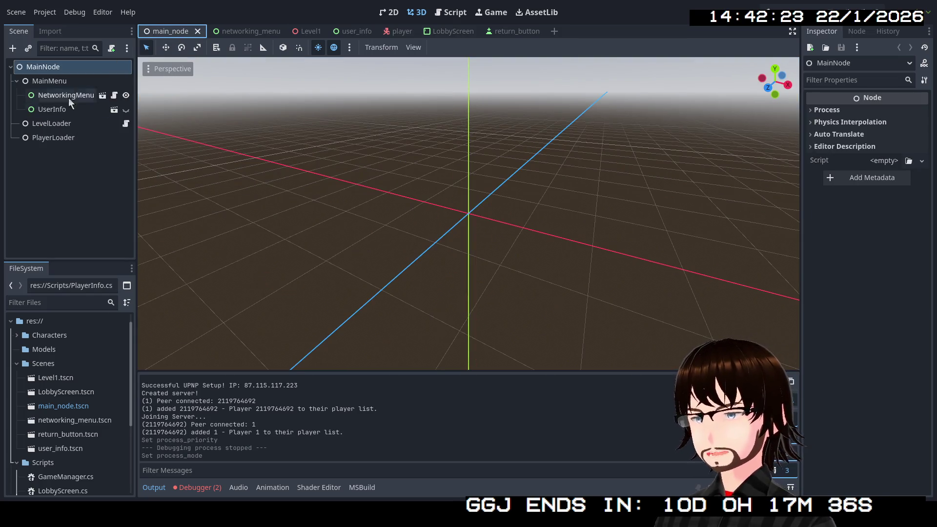
right_click(46, 153)
click(64, 157)
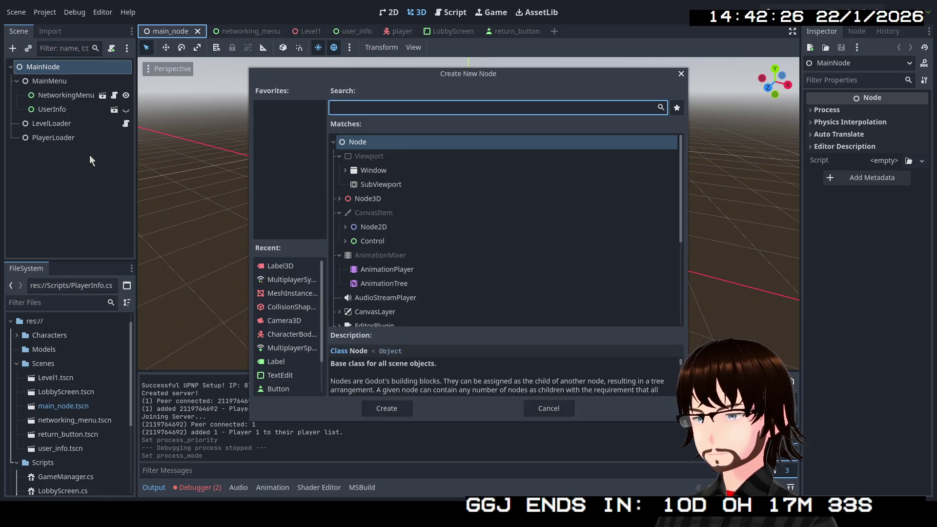
text(mul)
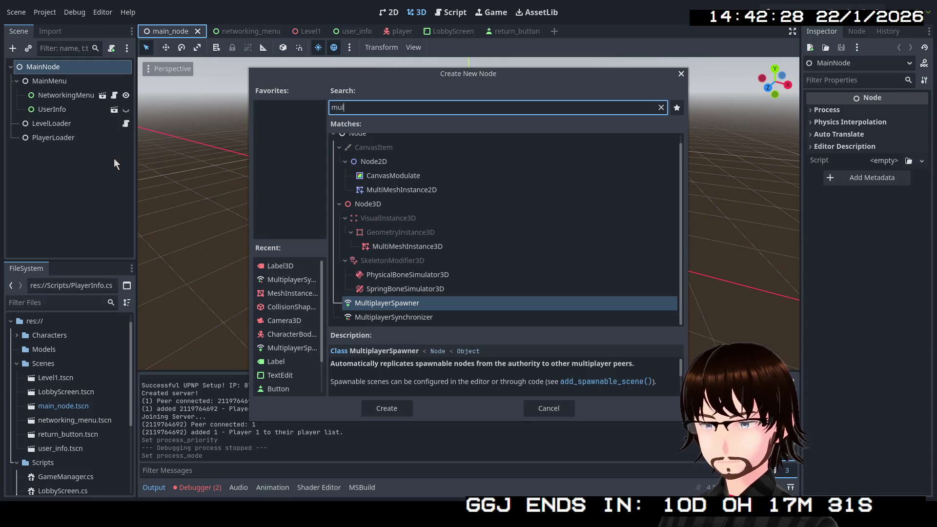
double_click(395, 304)
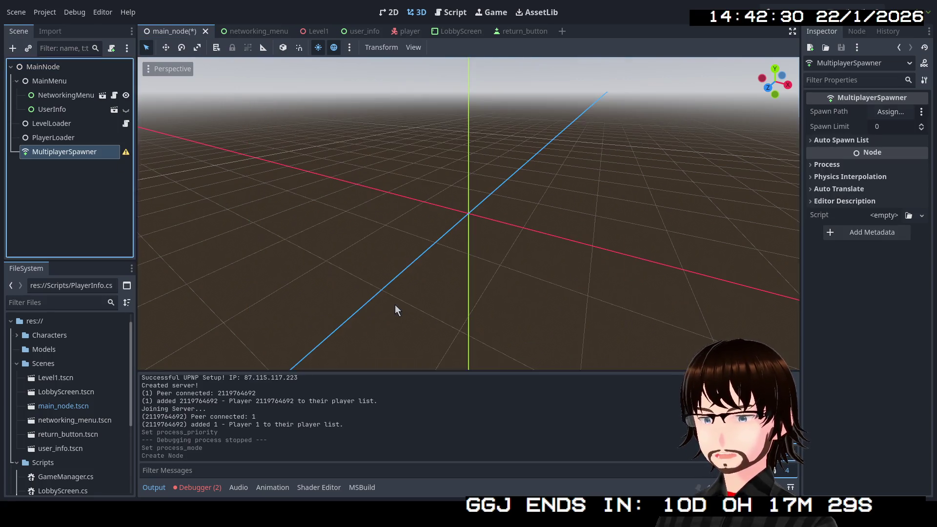
- Point the spawner at PlayerLoader, set Spawn Limit 4, auto-spawn player.tscn, and run the project
click(890, 112)
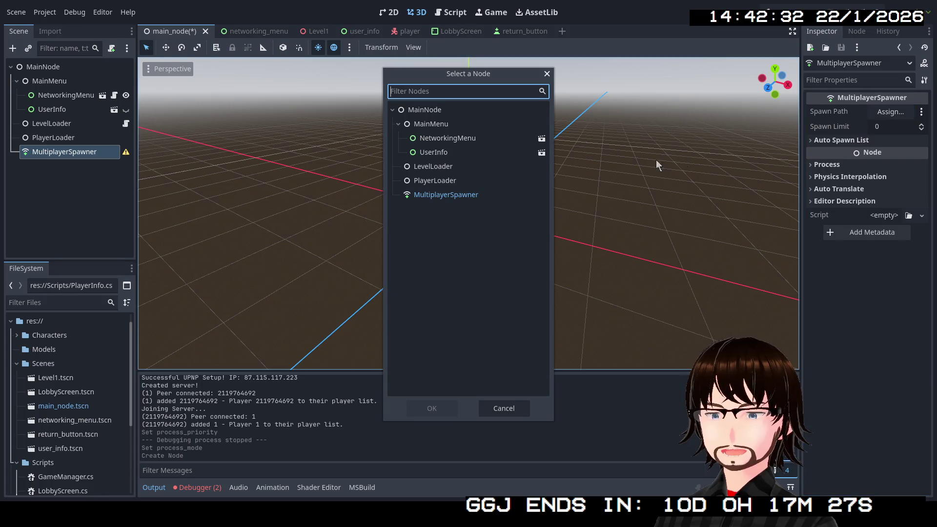
double_click(441, 179)
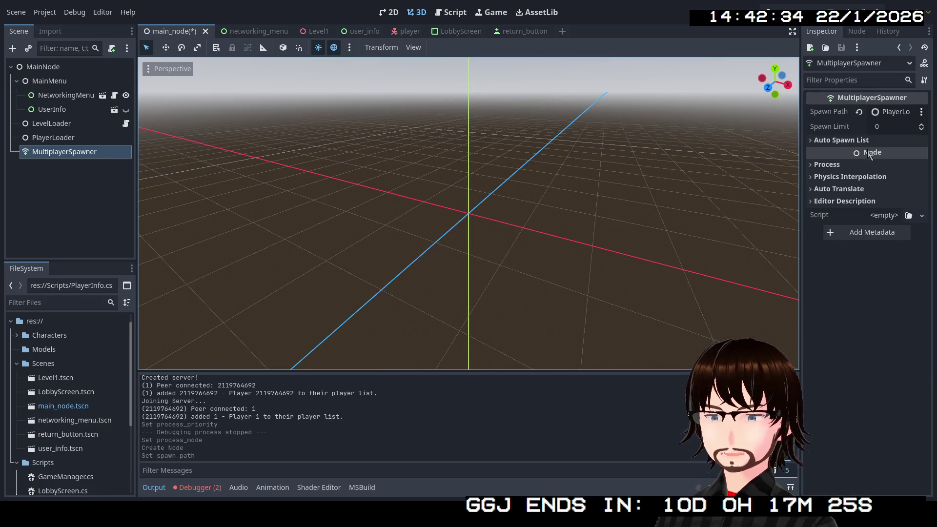
click(851, 140)
click(881, 128)
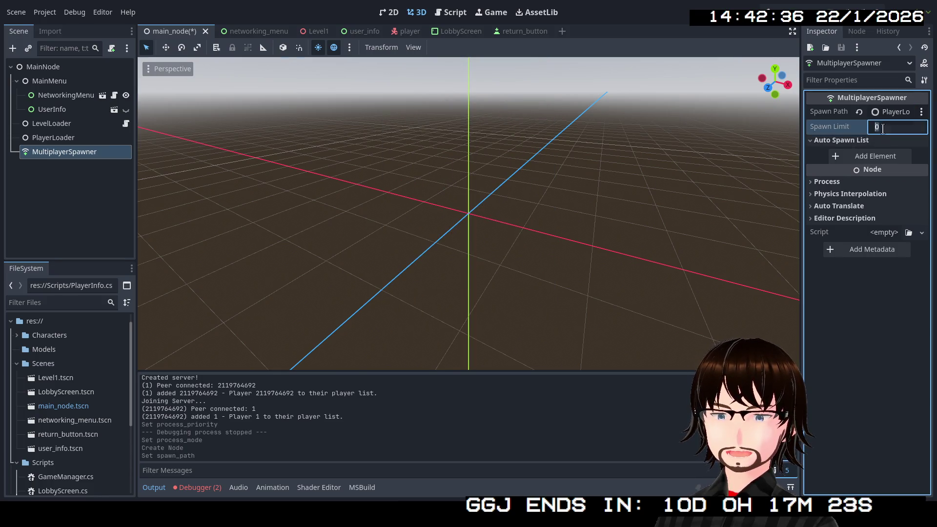
text(4)
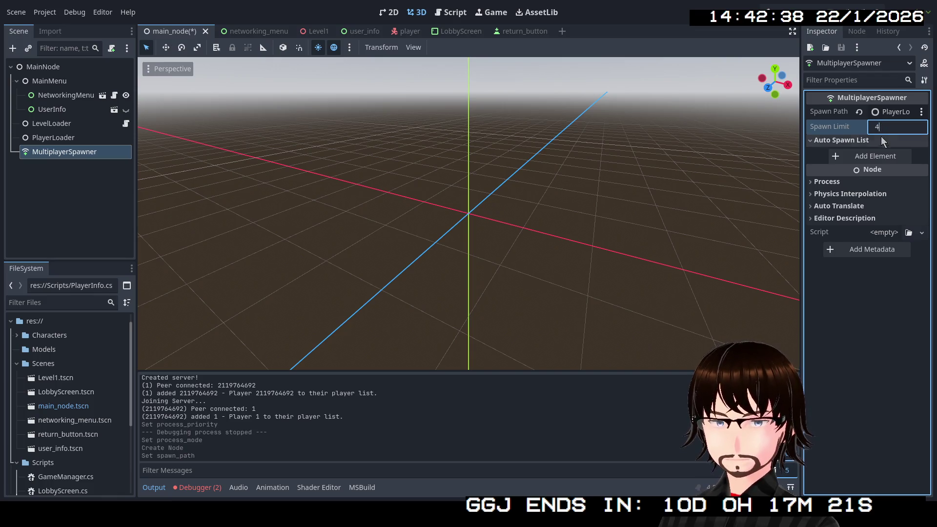
click(871, 157)
click(903, 156)
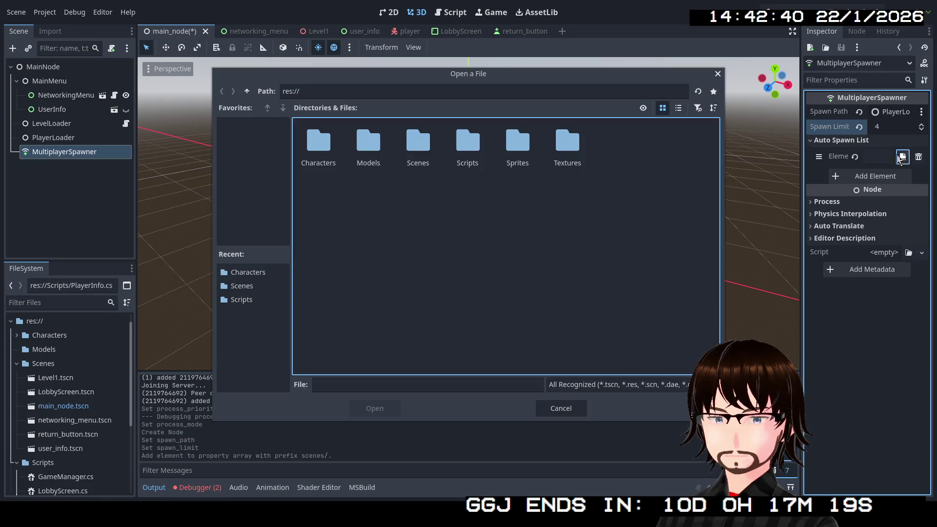
double_click(334, 143)
double_click(335, 143)
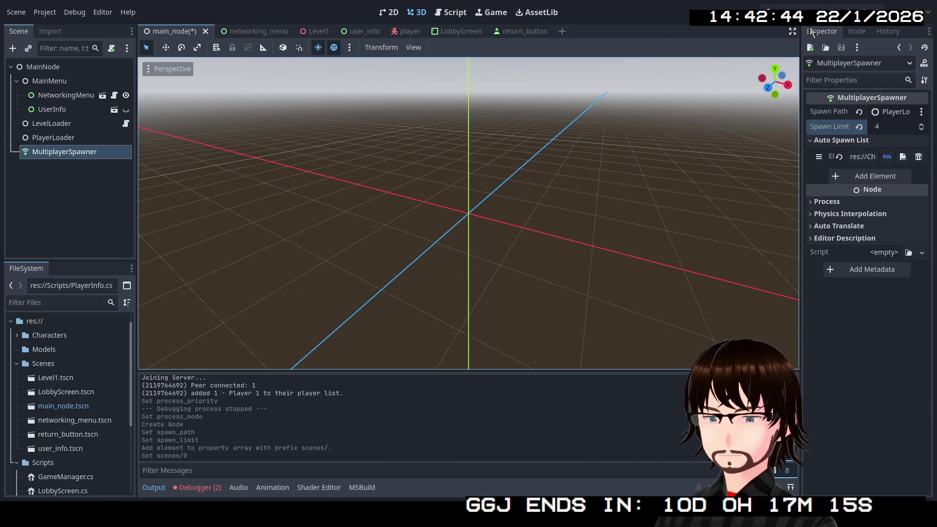
click(783, 8)
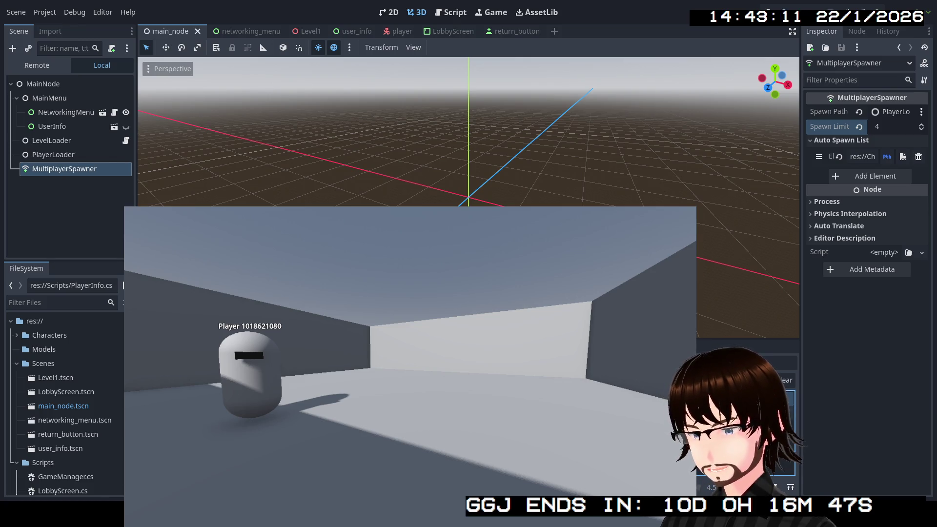
- Let the .NET build finish and check the spawned player capsule, labelled with its ID, in the corridor
click(786, 435)
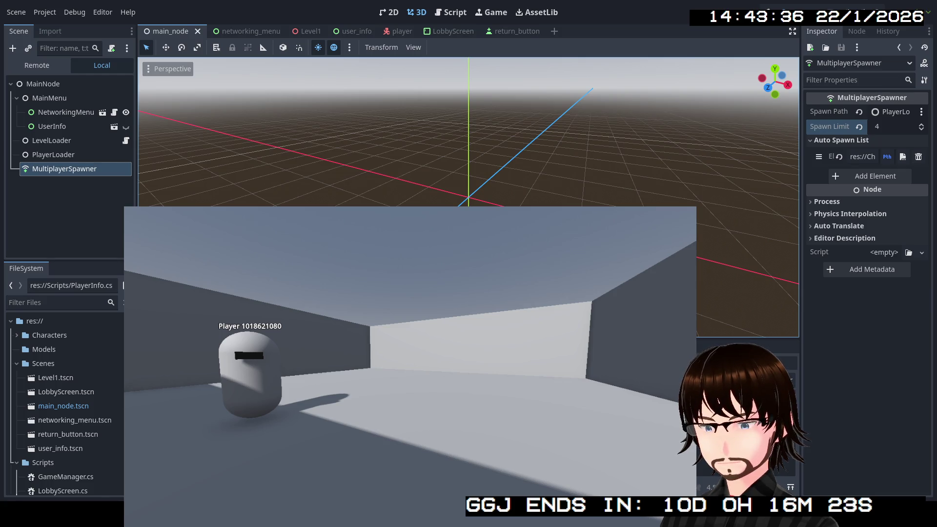
- Comment out sceneManager.AddPlayer(newPlayerInfo) on line 117 of NetworkingMenu.cs and save
scroll(280, 229, down, 2)
scroll(280, 229, up, 1)
scroll(280, 229, down, 3)
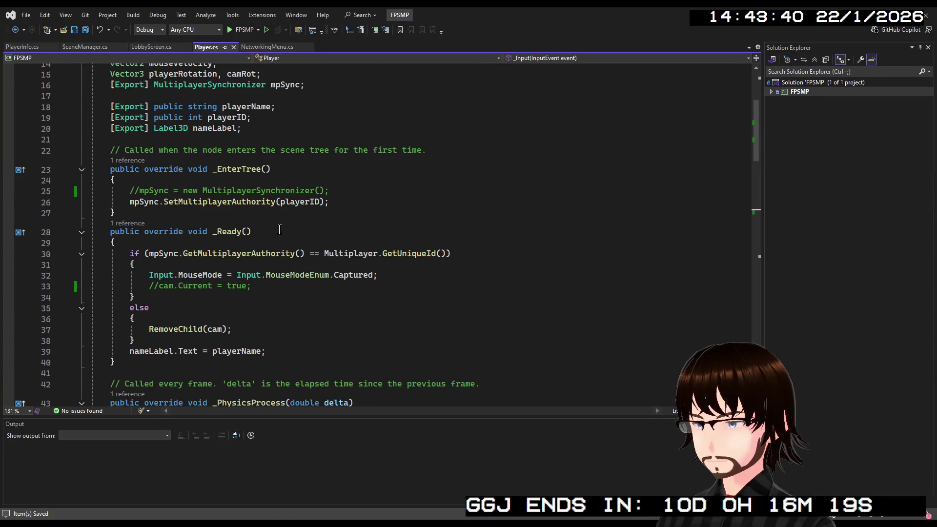
scroll(278, 234, down, 10)
scroll(277, 238, down, 10)
scroll(277, 238, up, 2)
click(264, 47)
scroll(188, 313, down, 9)
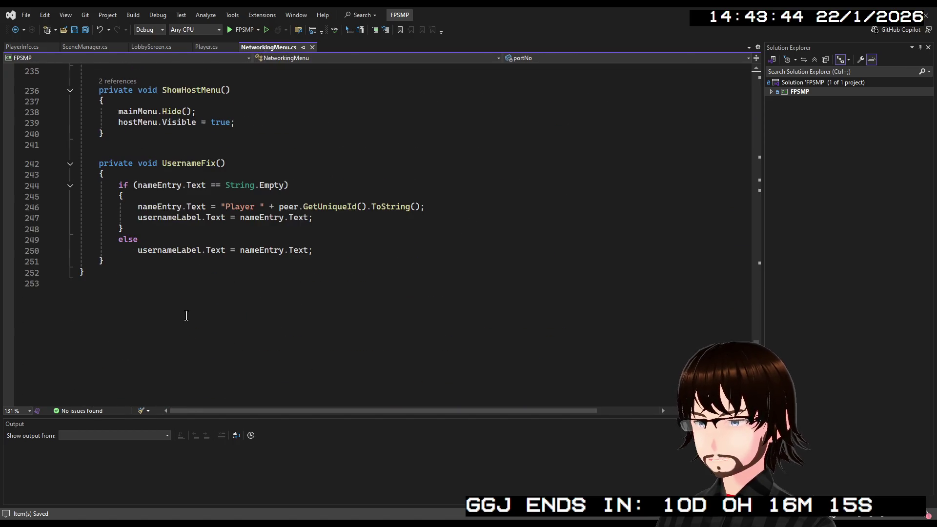
scroll(203, 293, up, 16)
scroll(209, 296, up, 4)
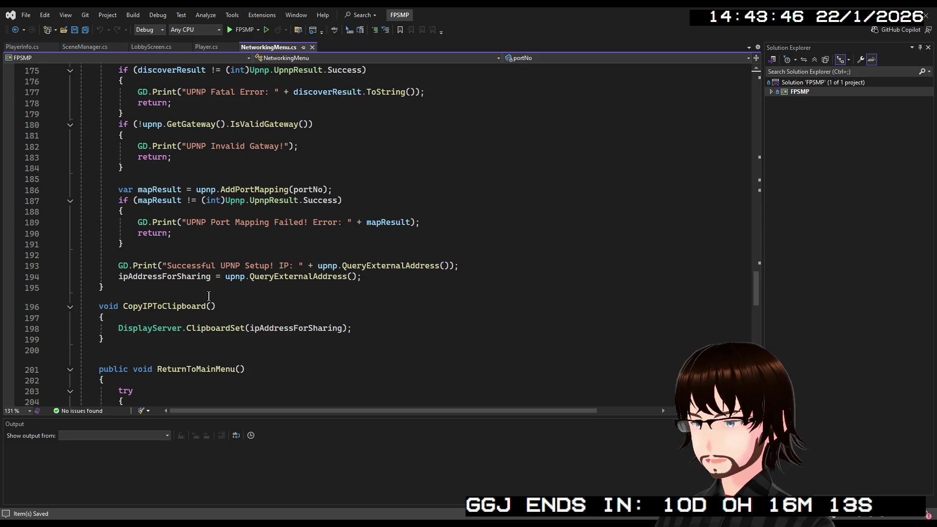
scroll(201, 299, up, 5)
scroll(197, 299, up, 8)
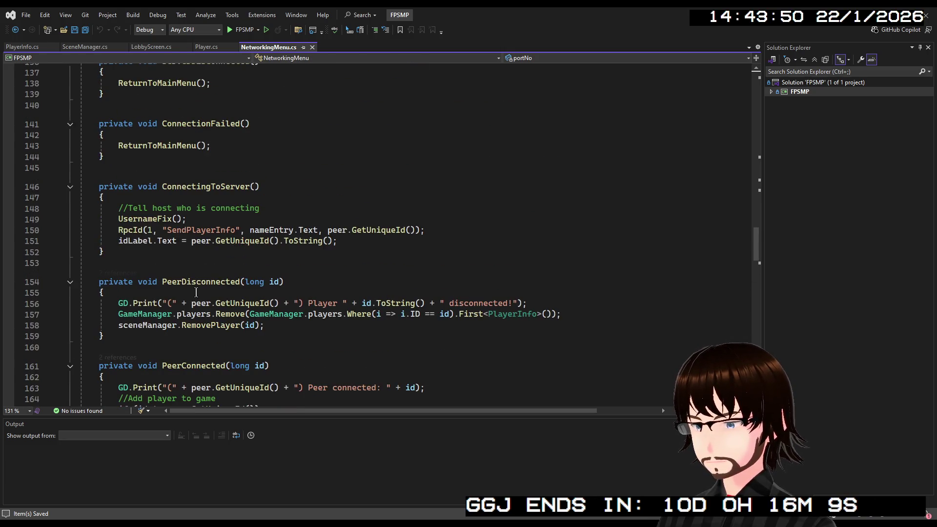
scroll(195, 288, down, 1)
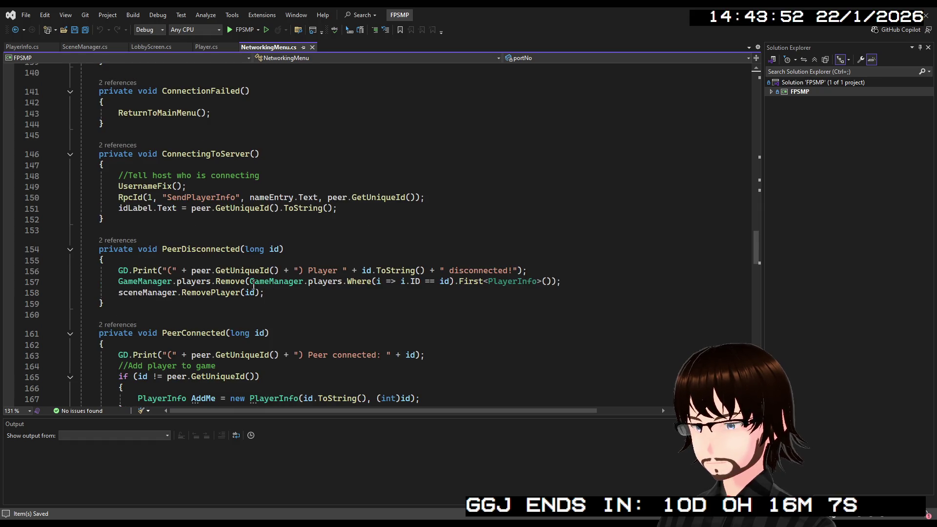
scroll(200, 269, up, 18)
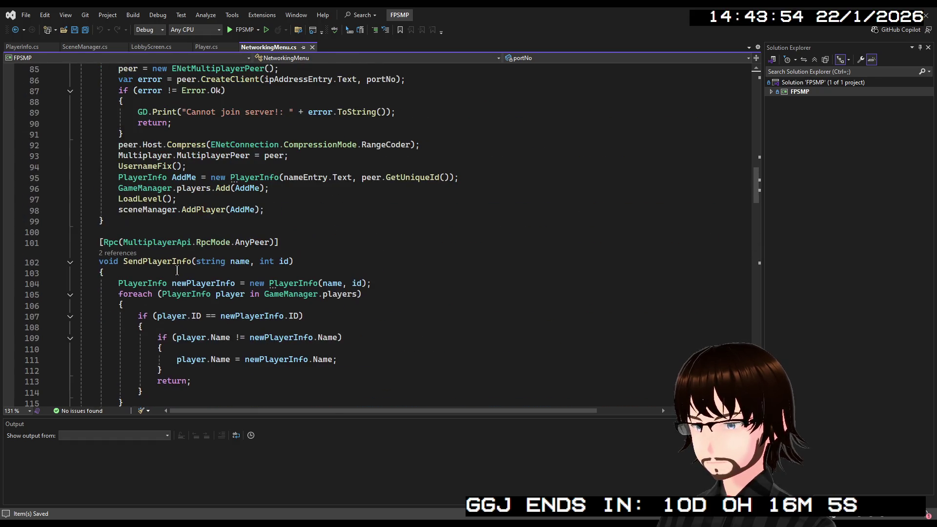
scroll(243, 298, down, 2)
scroll(243, 299, down, 2)
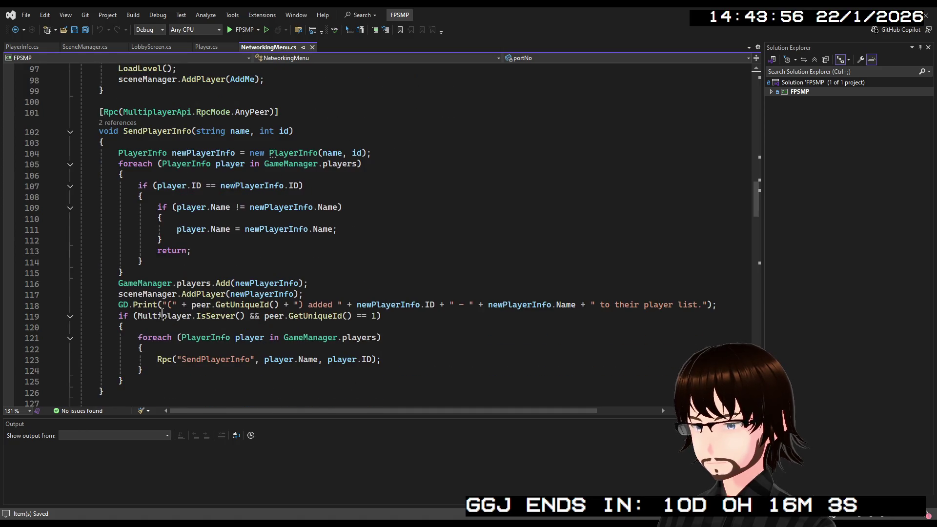
click(119, 294)
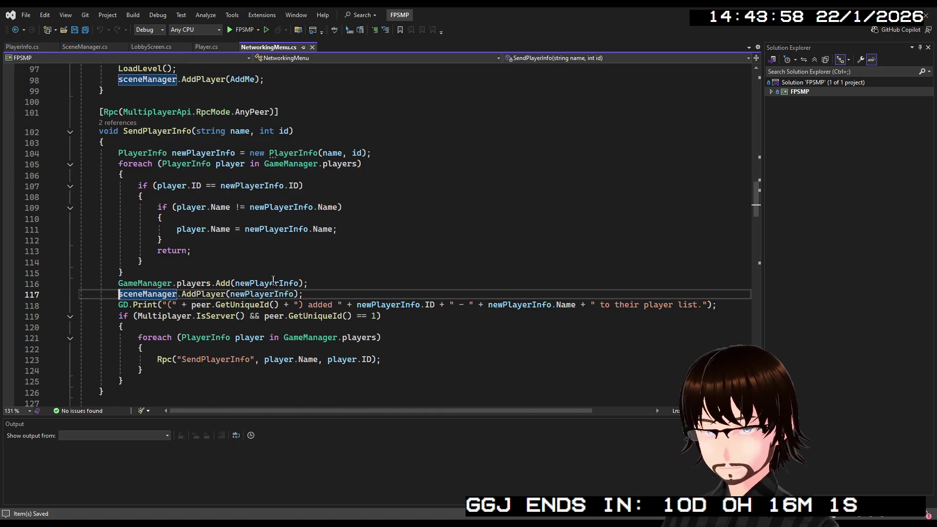
text(//)
key(ctrl+s)
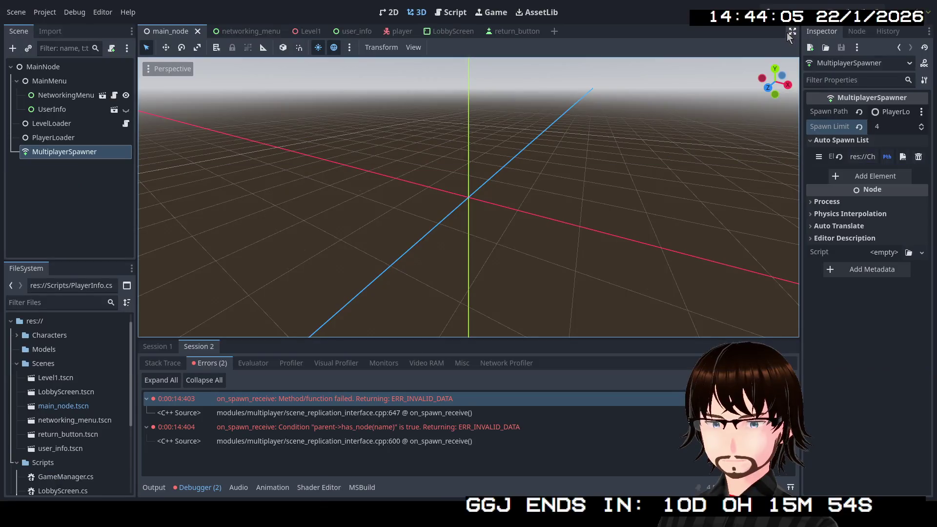
- Run the project, host a game, and walk the player forward and back with W and S
click(783, 7)
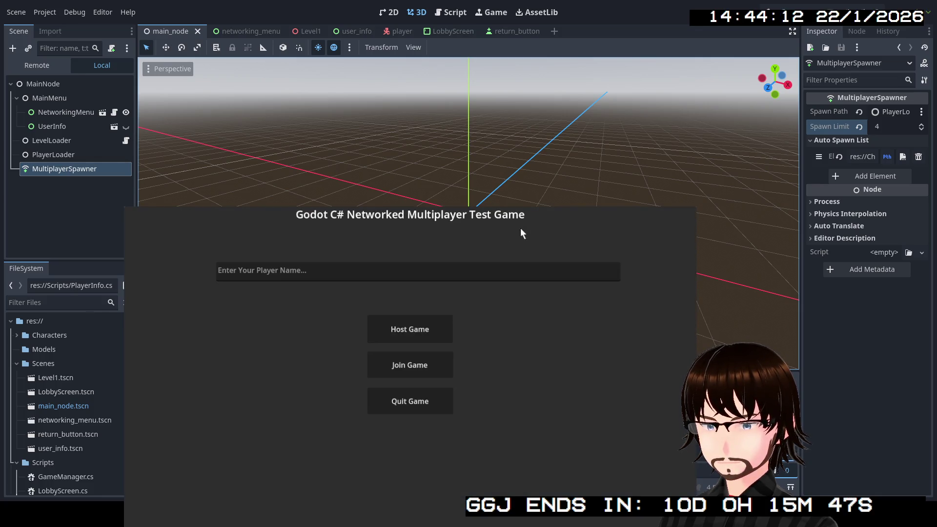
click(421, 337)
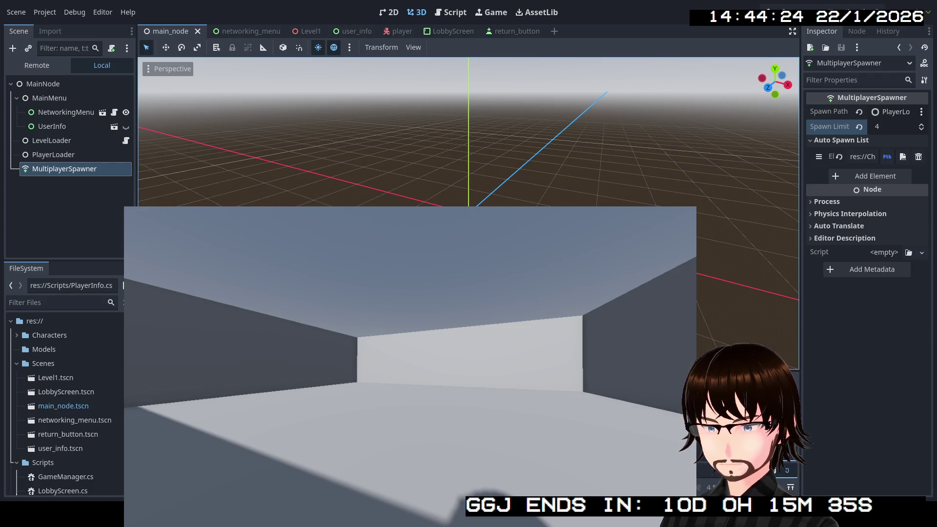
key(w)
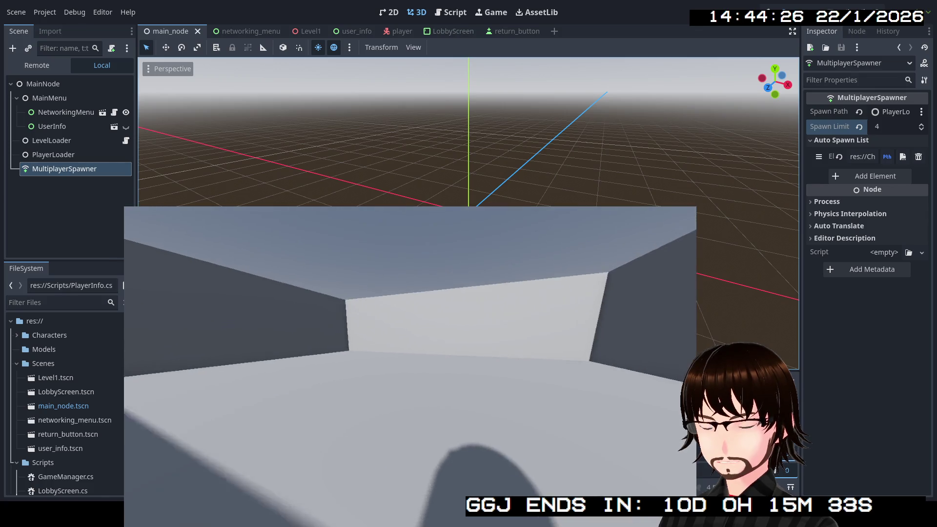
key(s)
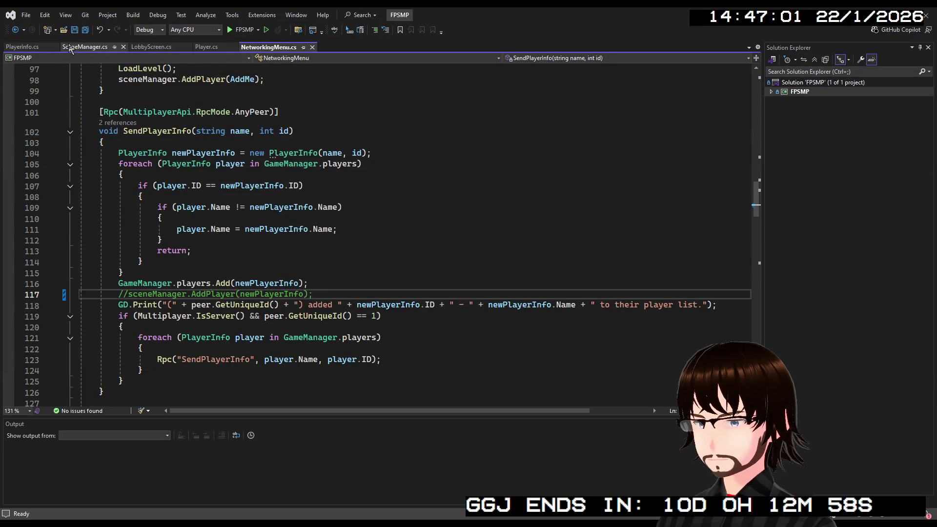
- Bring up SceneManager.cs in Visual Studio to view its AddPlayer method
click(88, 47)
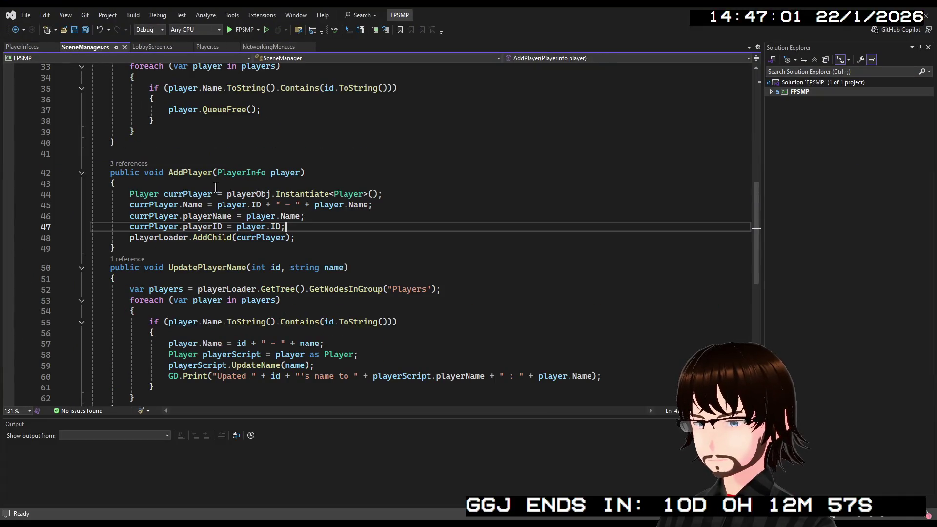
- Change line 48 to playerLoader.AddChild(currPlayer, true) and save SceneManager.cs
click(282, 239)
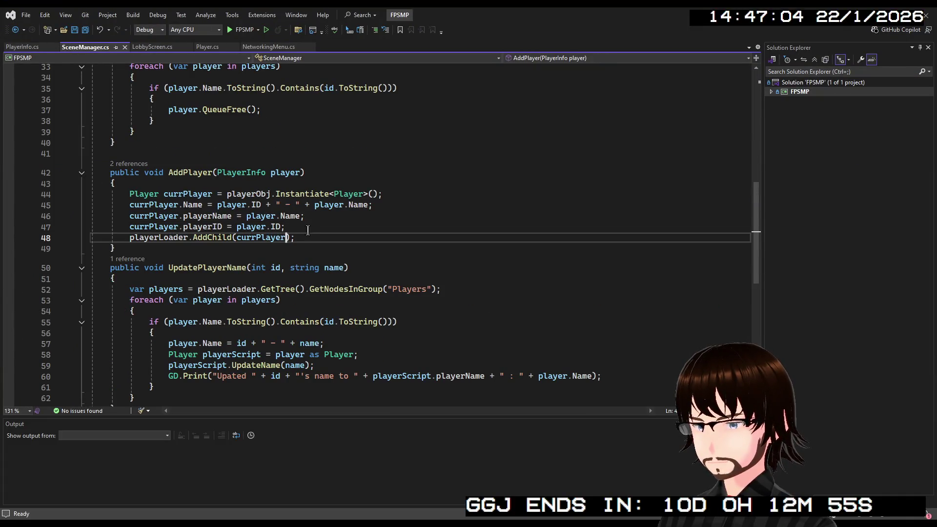
text(,)
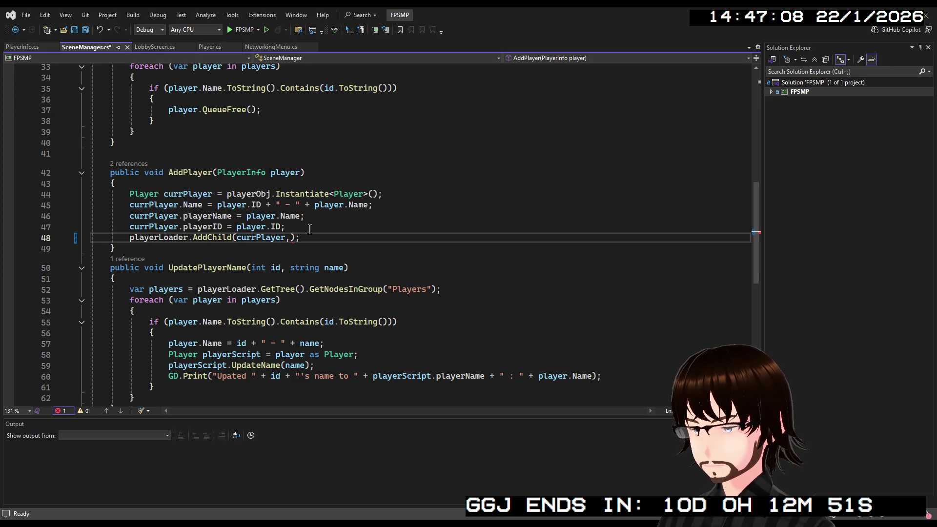
text( t)
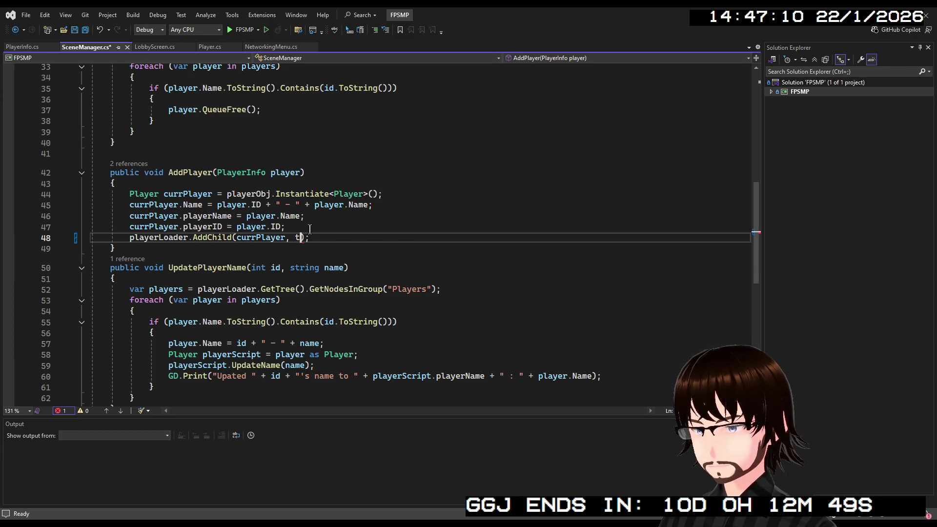
text(rue)
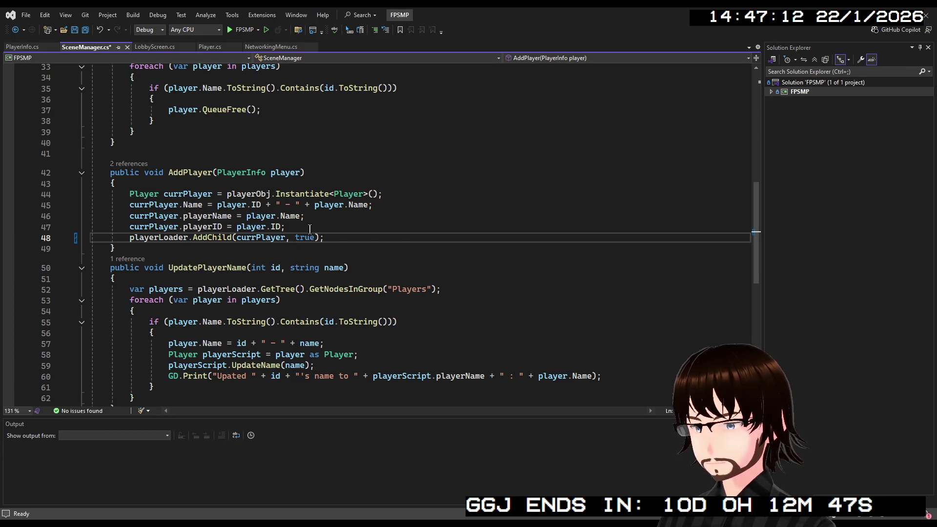
key(ctrl+s)
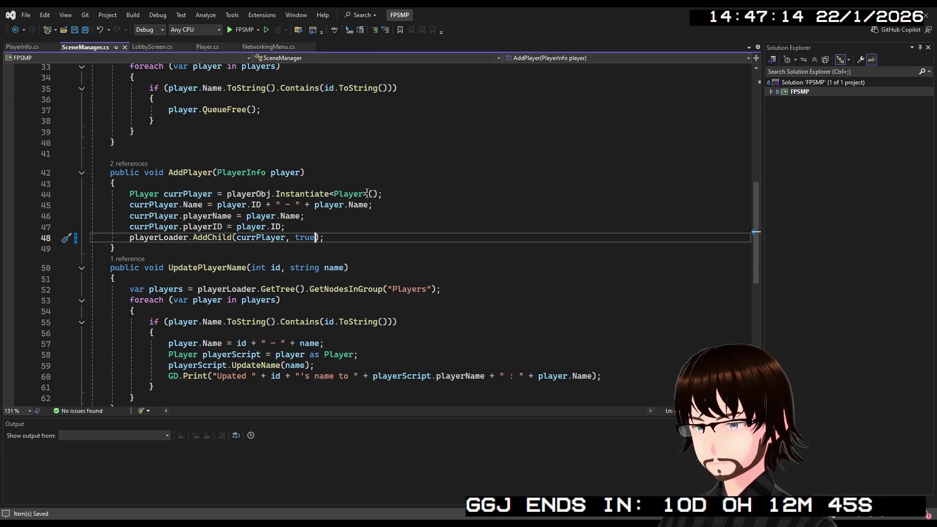
click(371, 219)
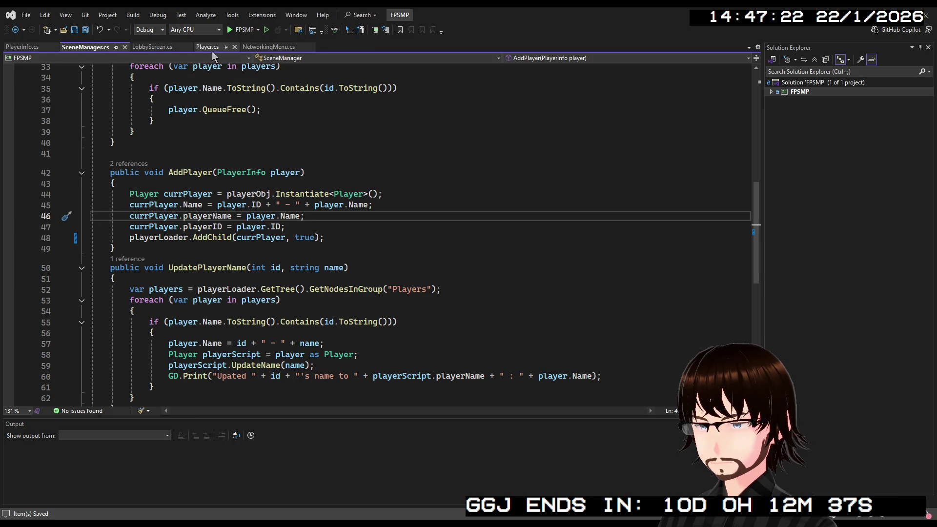
click(263, 47)
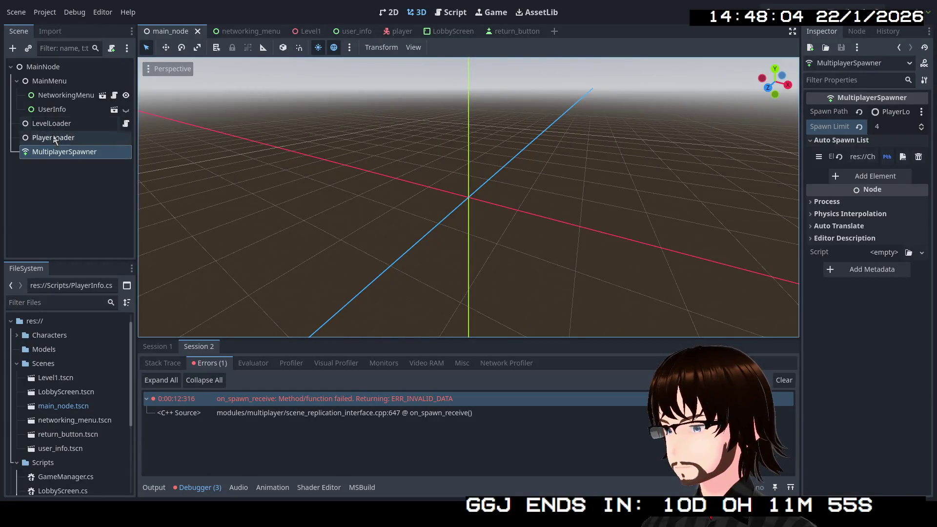
- Change PlayerLoader's type from Node to Node3D, then switch to the player scene
click(52, 136)
right_click(52, 137)
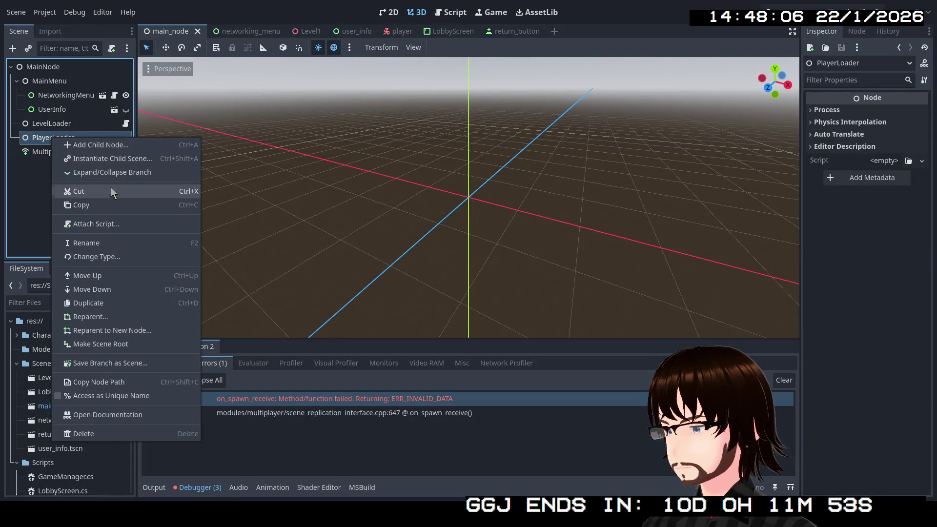
click(119, 257)
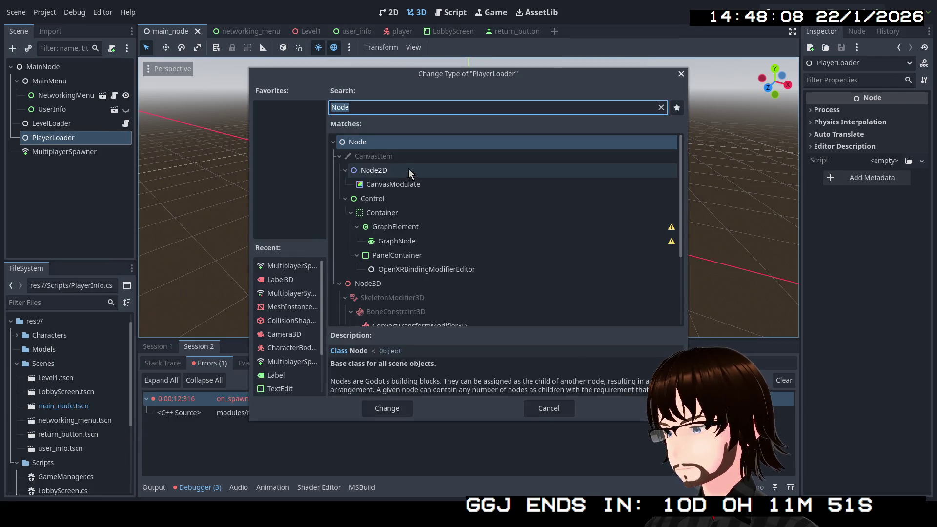
click(381, 283)
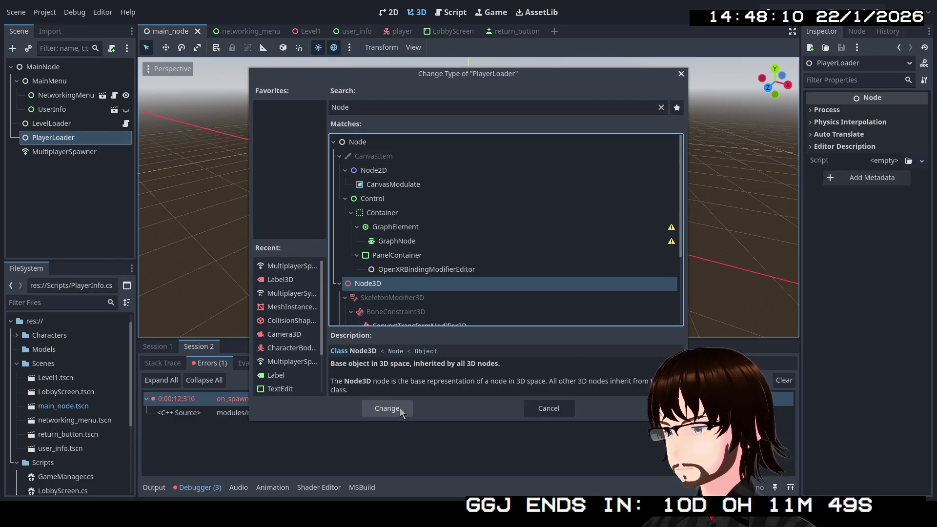
click(385, 408)
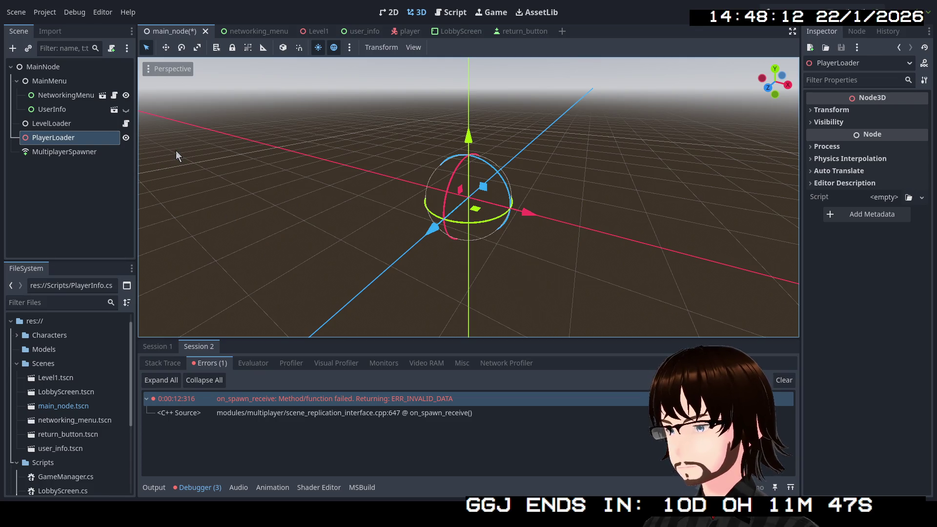
click(98, 182)
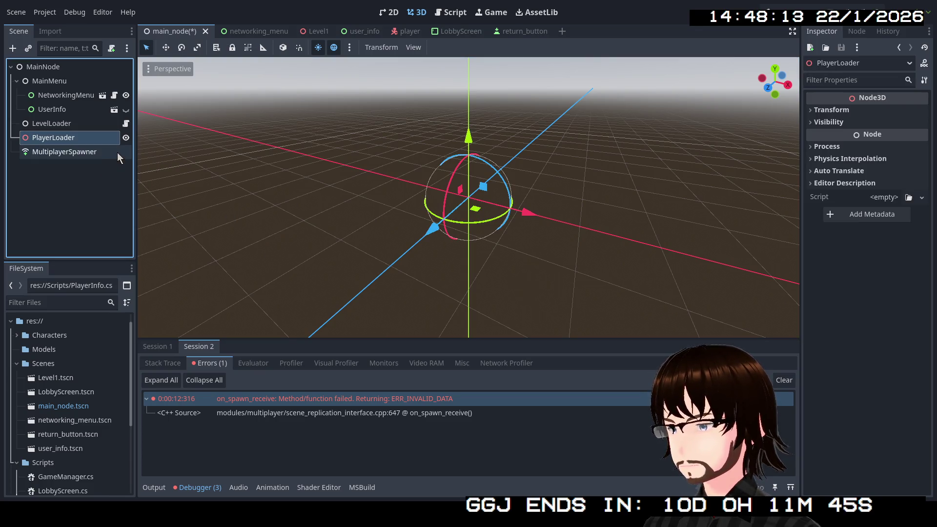
click(92, 174)
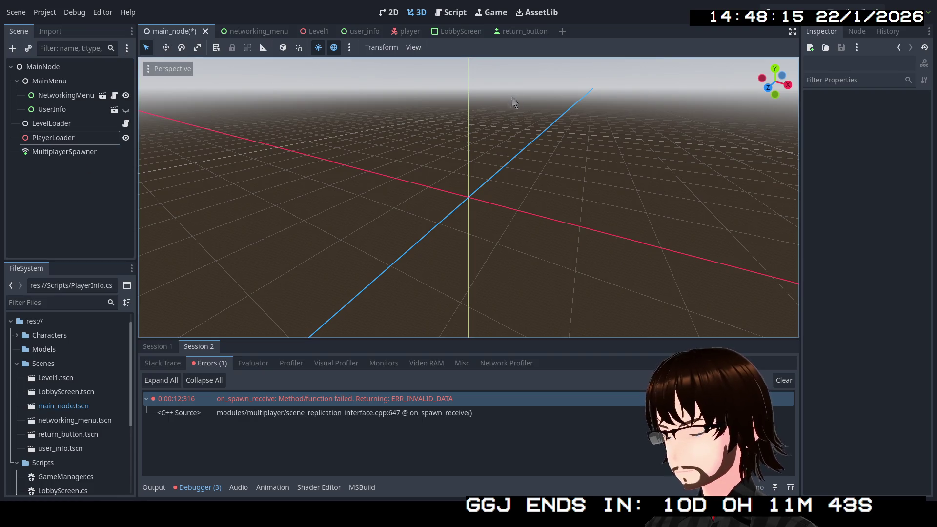
click(404, 32)
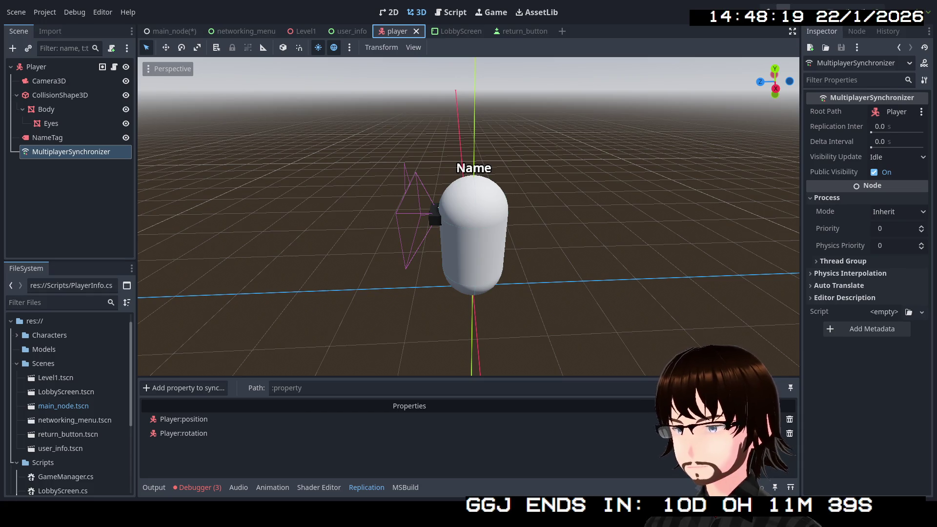
- Run the game, host a session, and check the output log
key(F5)
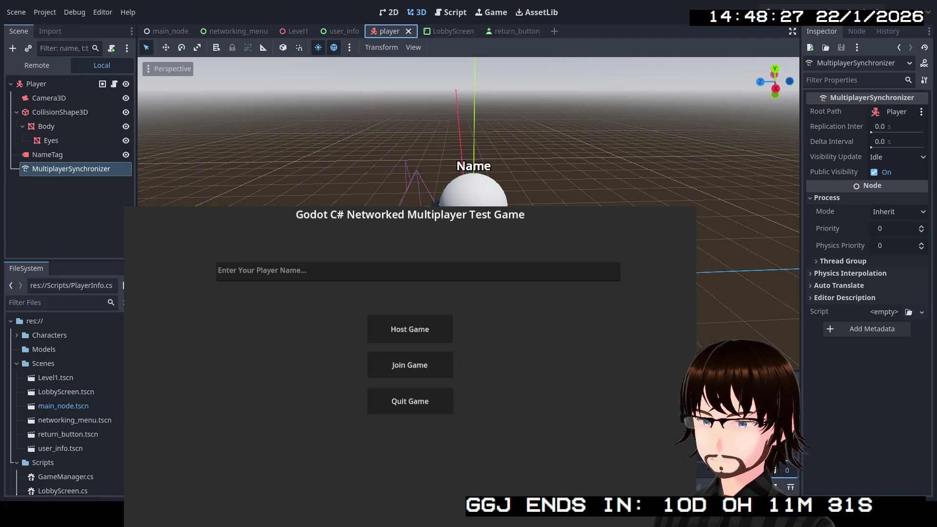
click(410, 332)
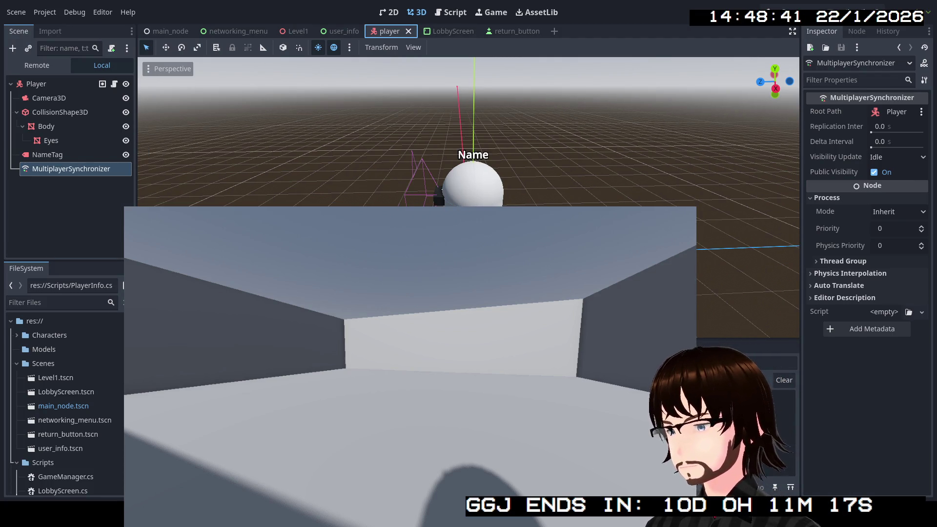
click(781, 397)
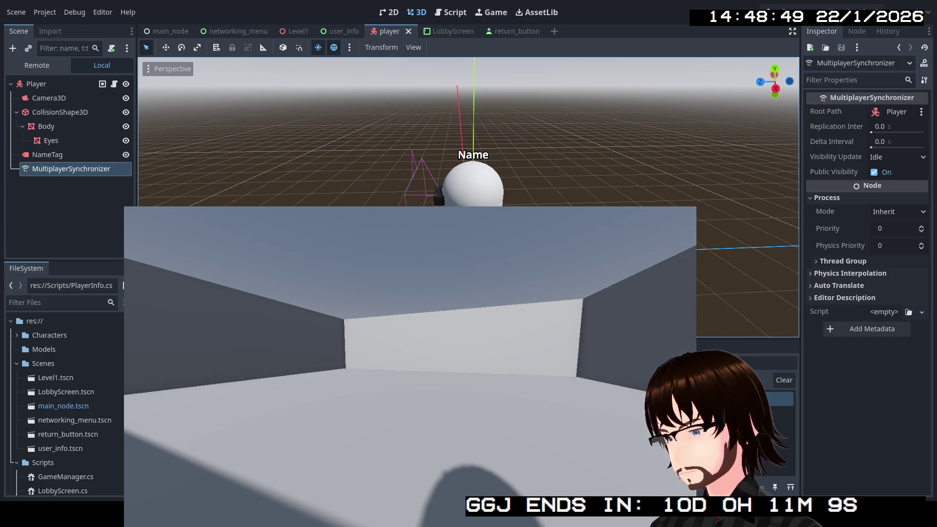
- Confirm two players under PlayerLoader in the Remote tree, check MultiplayerSpawner, then stop the game
click(36, 65)
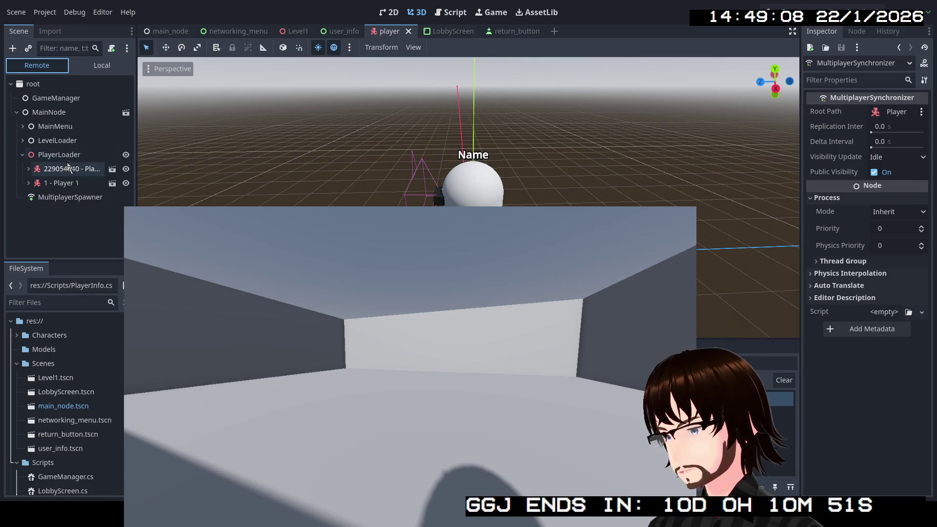
click(56, 197)
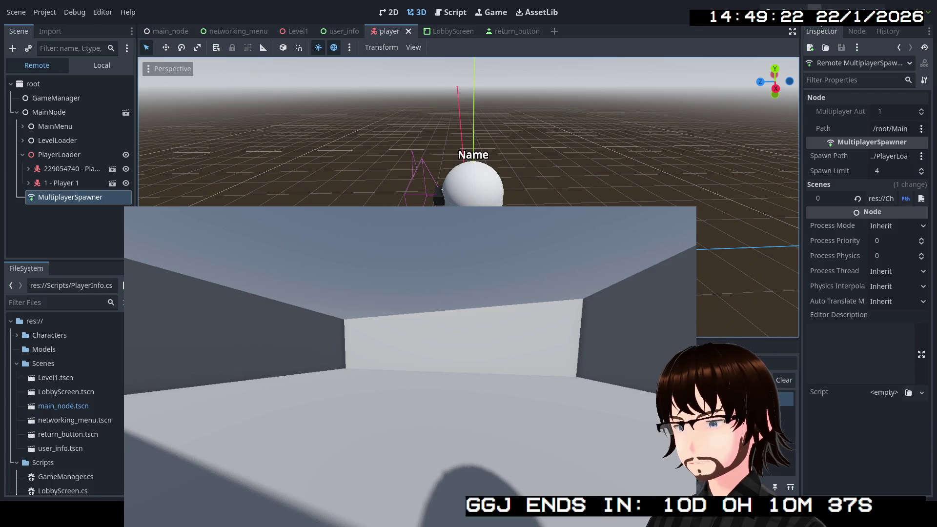
click(798, 16)
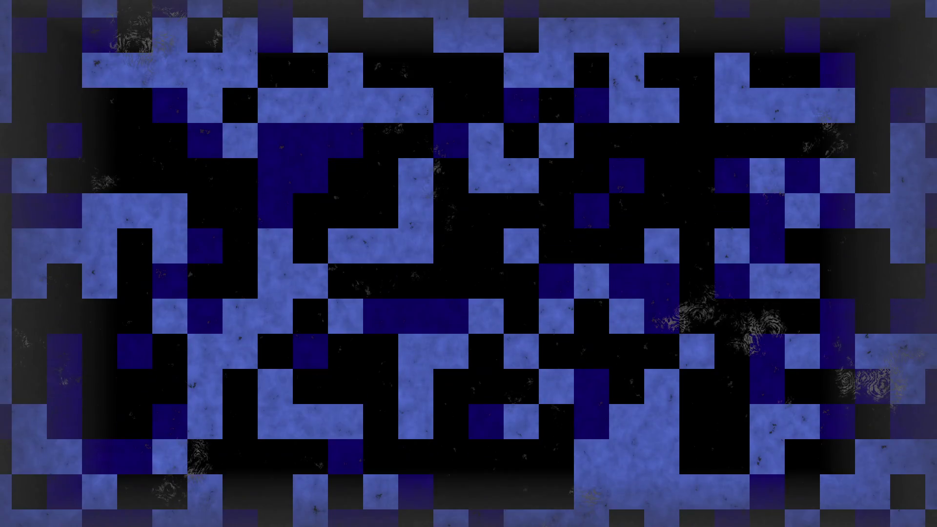
- Declare a 'MultiplayerSpawner multiplayerSpawner;' field after the label declarations
scroll(405, 247, up, 15)
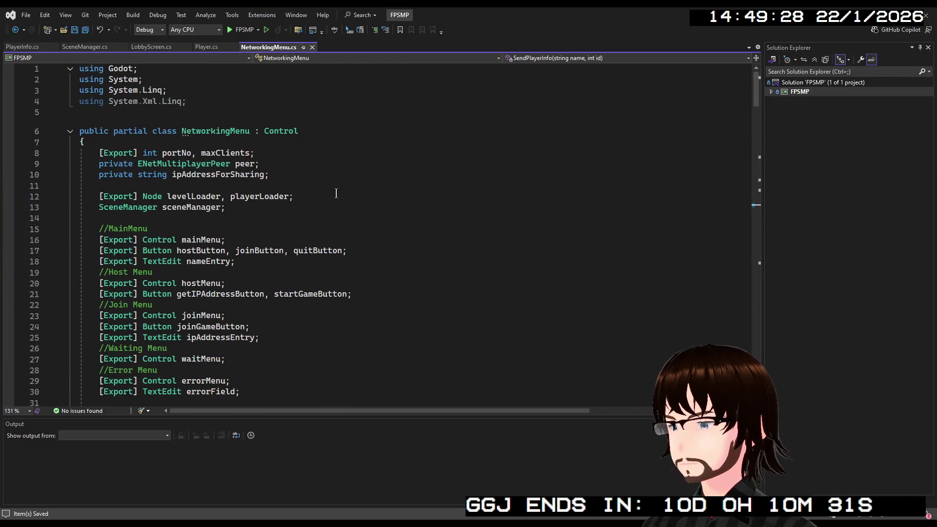
scroll(336, 194, down, 1)
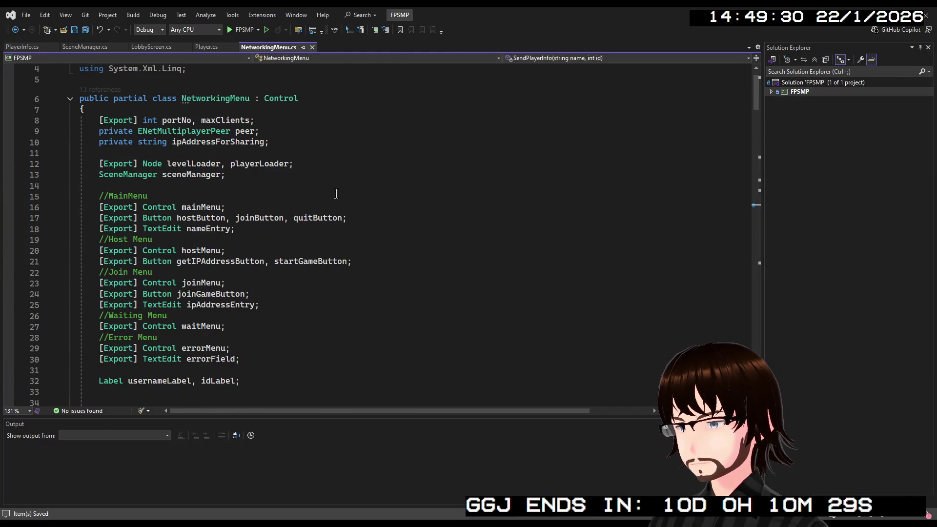
scroll(336, 193, down, 1)
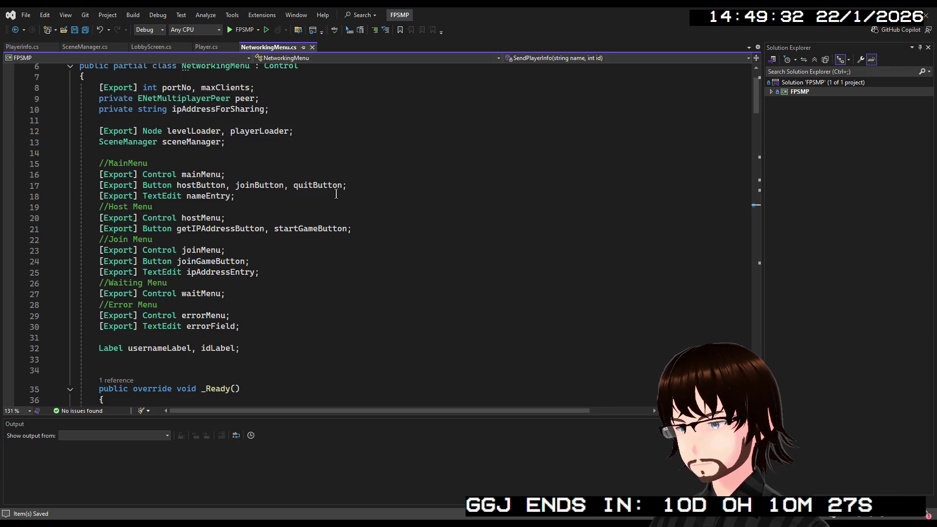
click(257, 353)
key(Return)
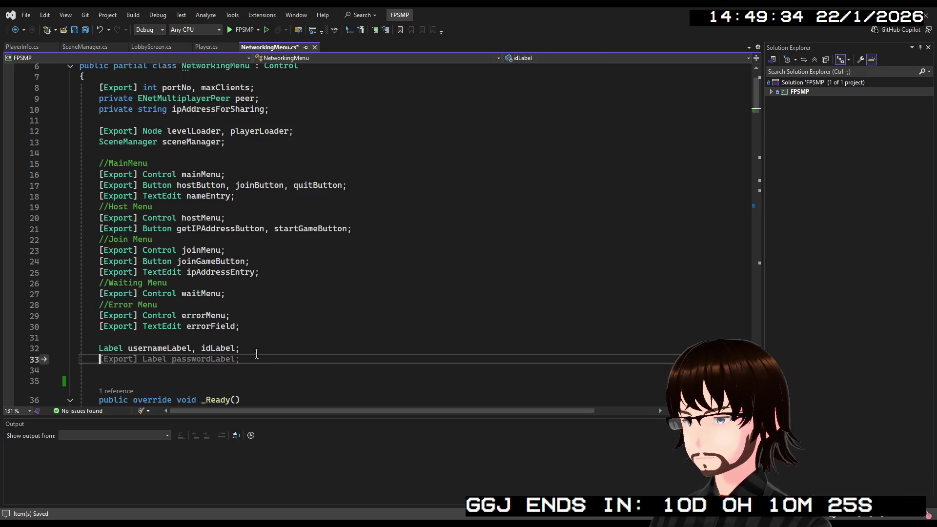
scroll(293, 342, down, 2)
text(Multipl)
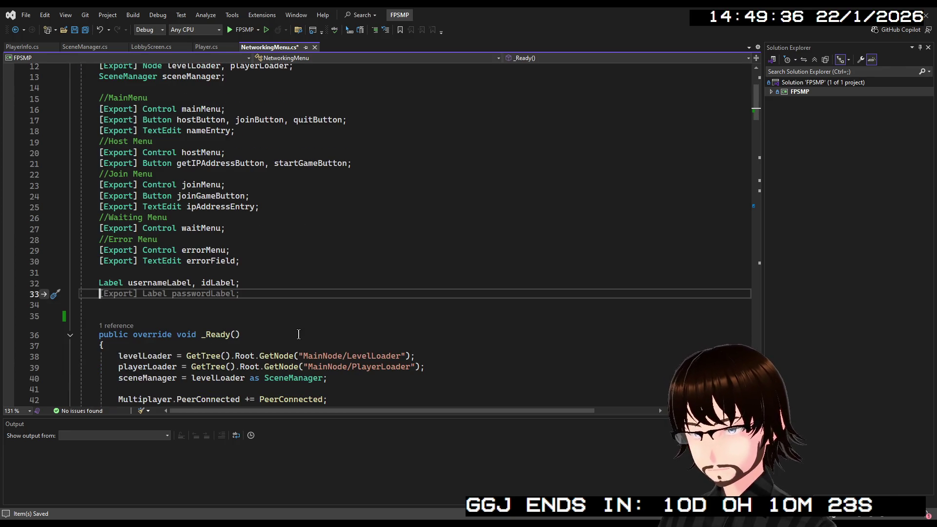
text(ayerSpawner)
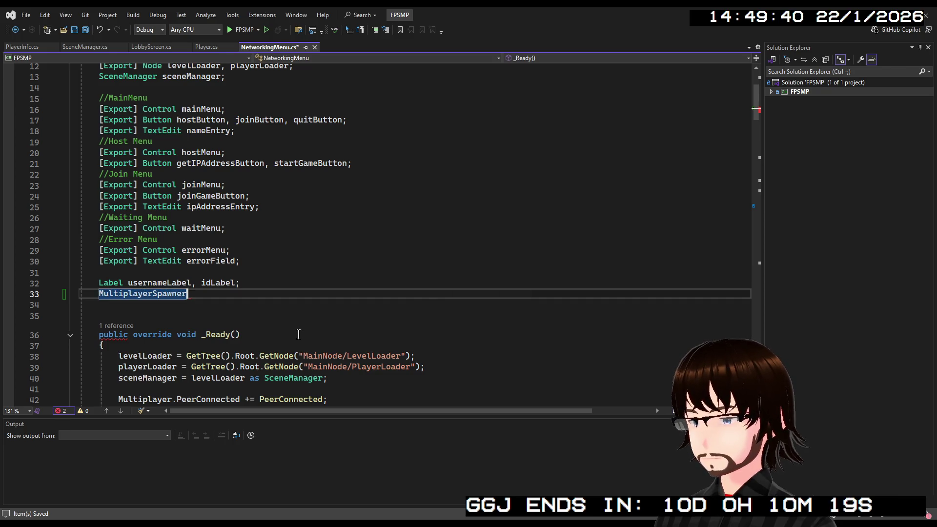
key(Tab)
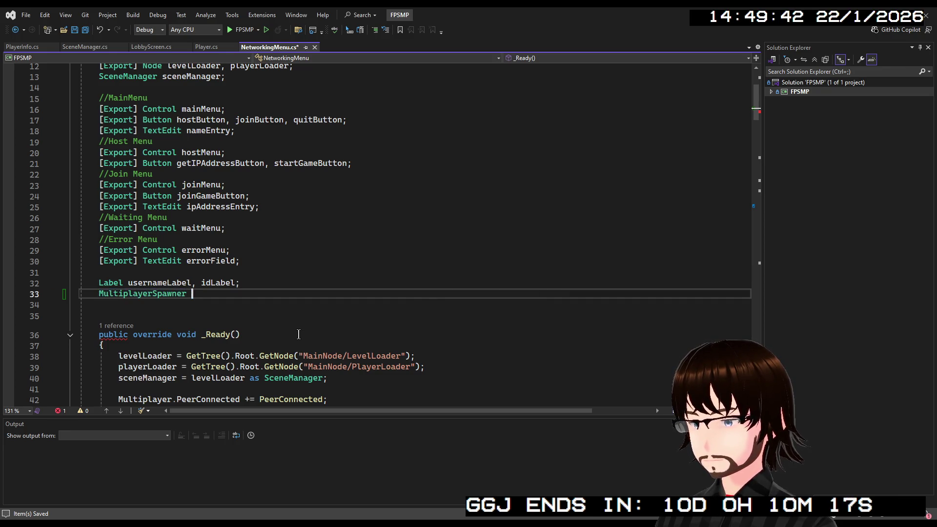
key(Tab)
text(;)
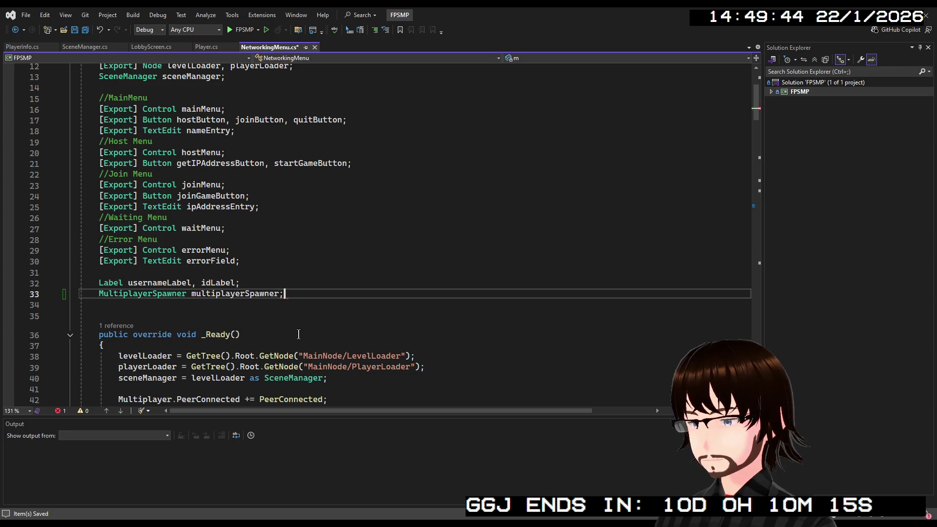
click(259, 303)
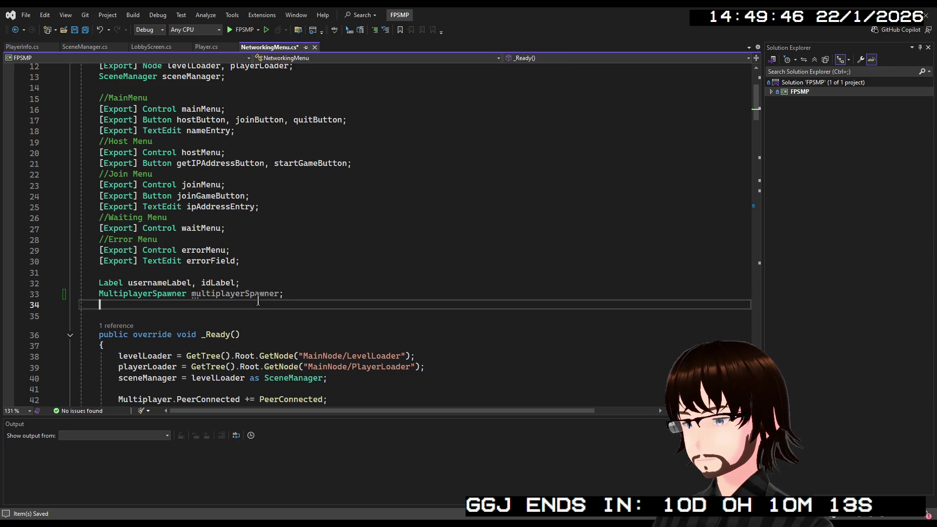
- In _Ready, assign multiplayerSpawner via GetTree().Root.GetNode<MultiplayerSpawner>("MainNode/MultiplayerSpawner")
double_click(258, 294)
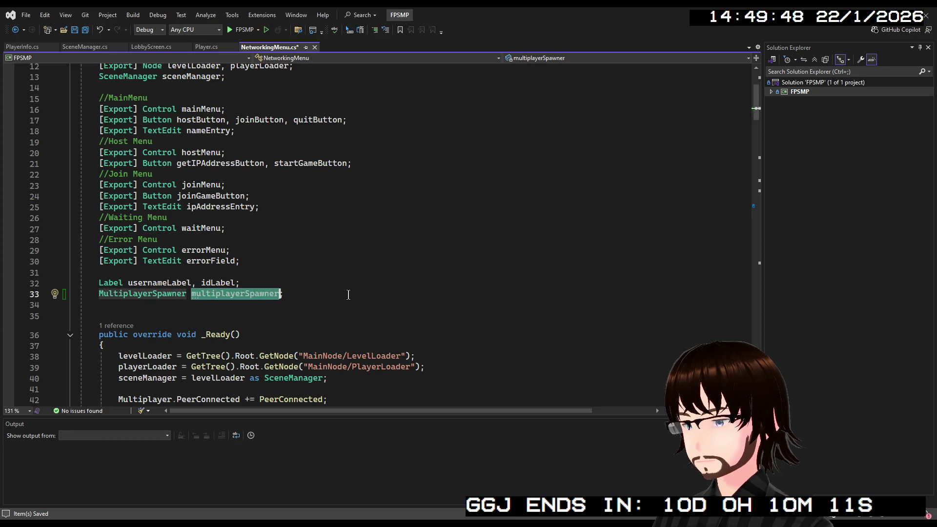
scroll(343, 299, down, 4)
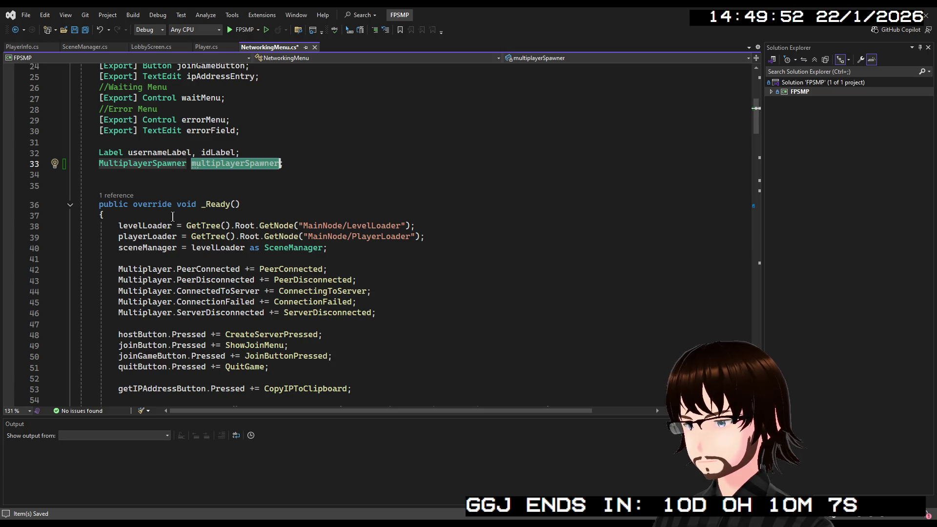
scroll(174, 220, down, 2)
click(509, 361)
key(Return)
key(Return)
text(multiplayerSpawner)
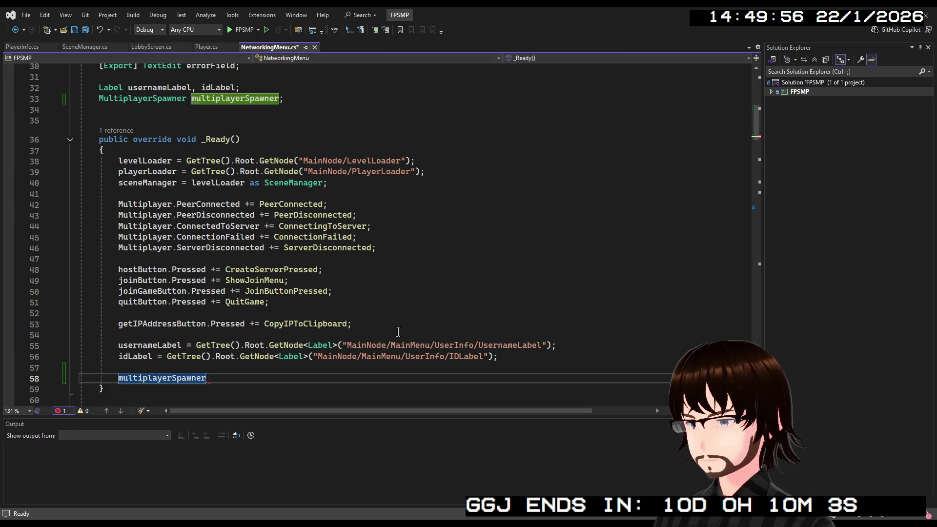
text( = GetTre)
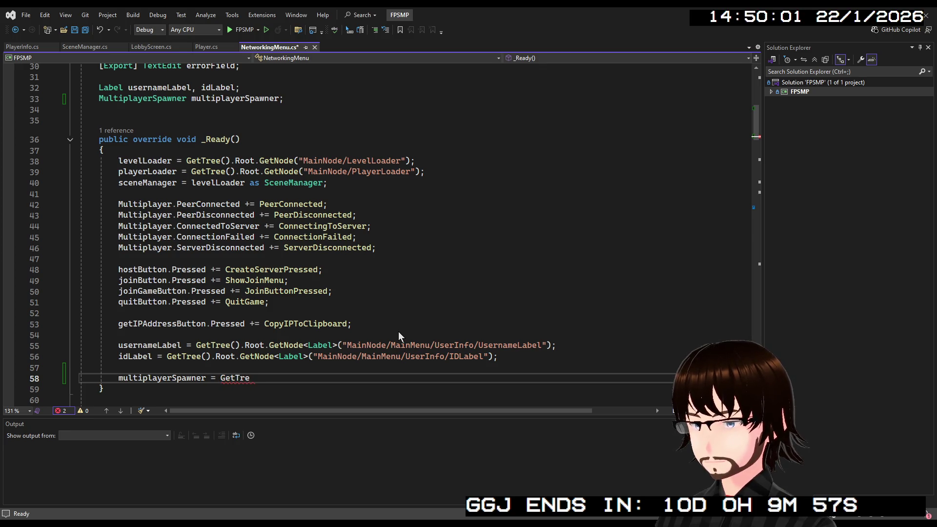
text(e())
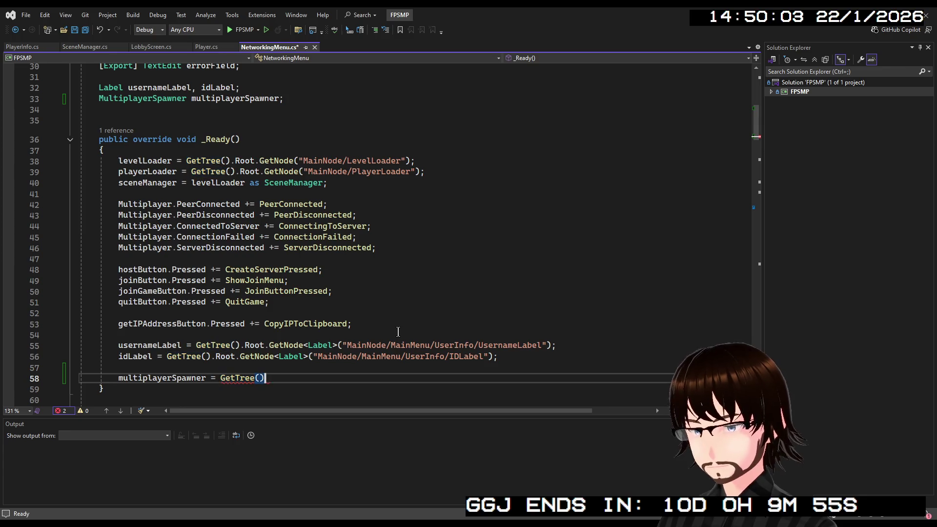
text(.Root.)
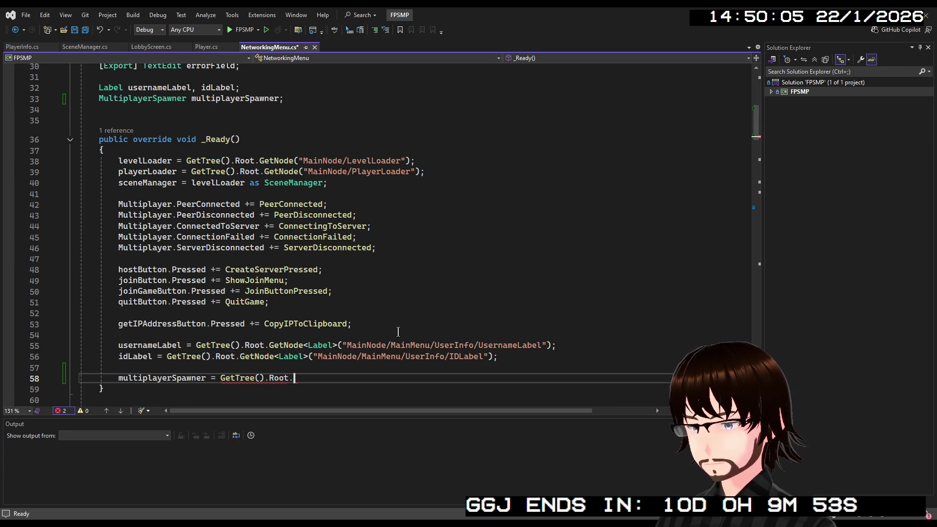
text(Ge)
text(t)
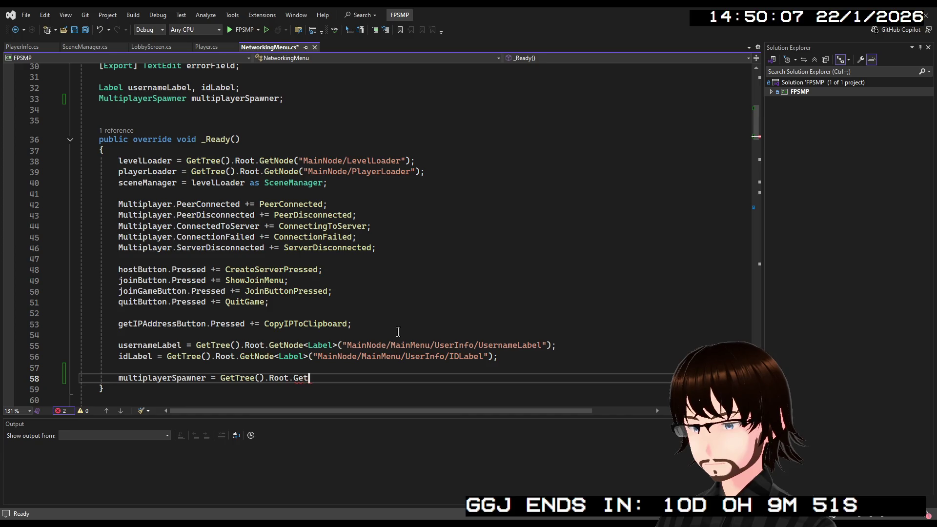
text(Node<Mu>)
key(Tab)
text(>()
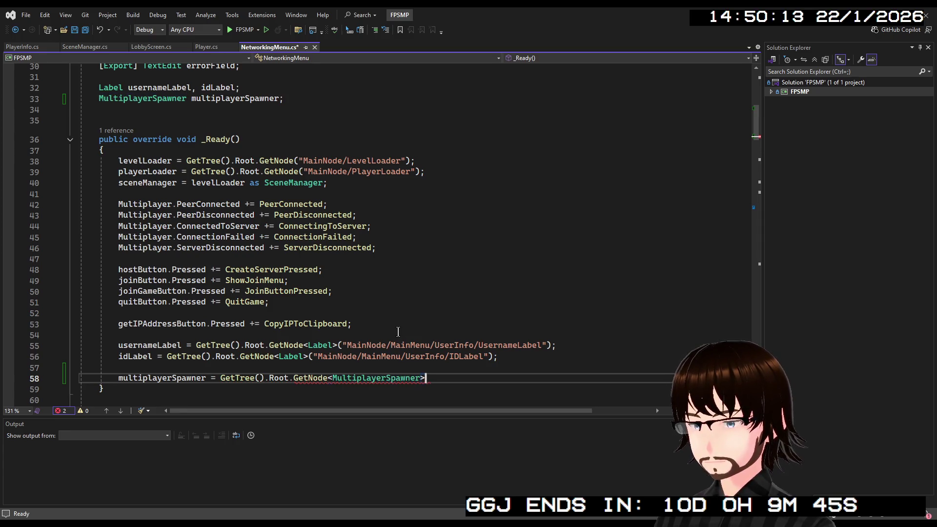
text("Mai)
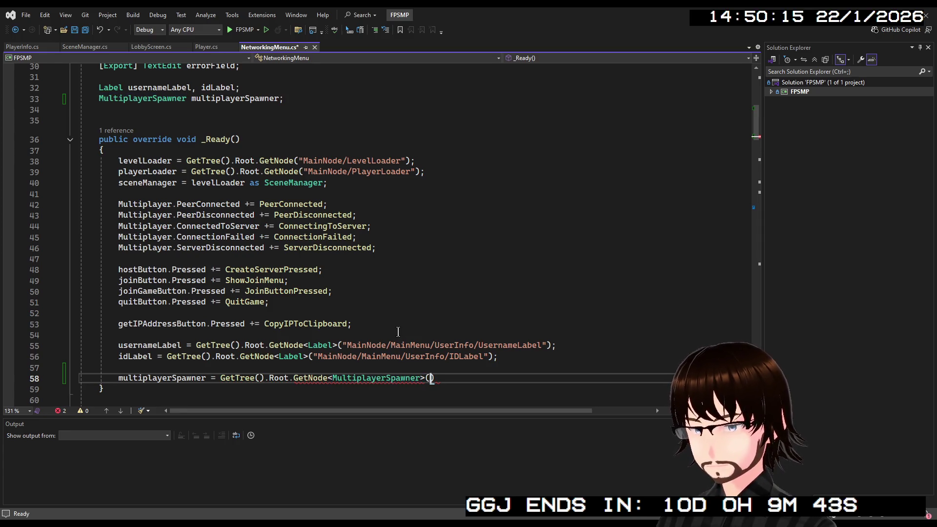
text(nNod)
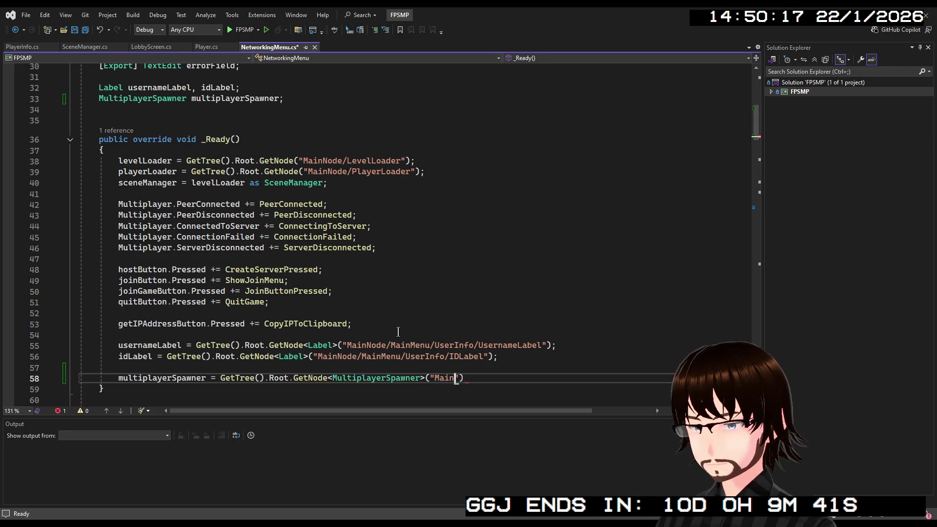
text(e)
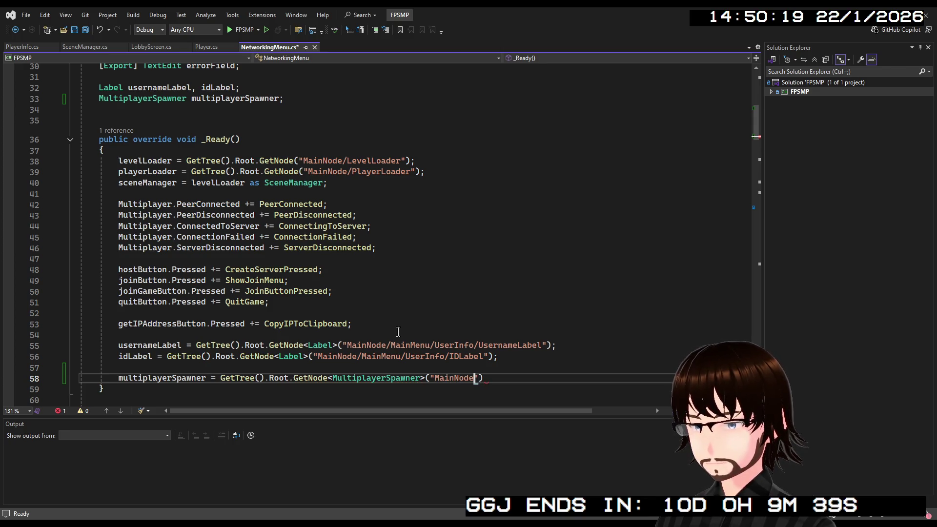
text(/Multi)
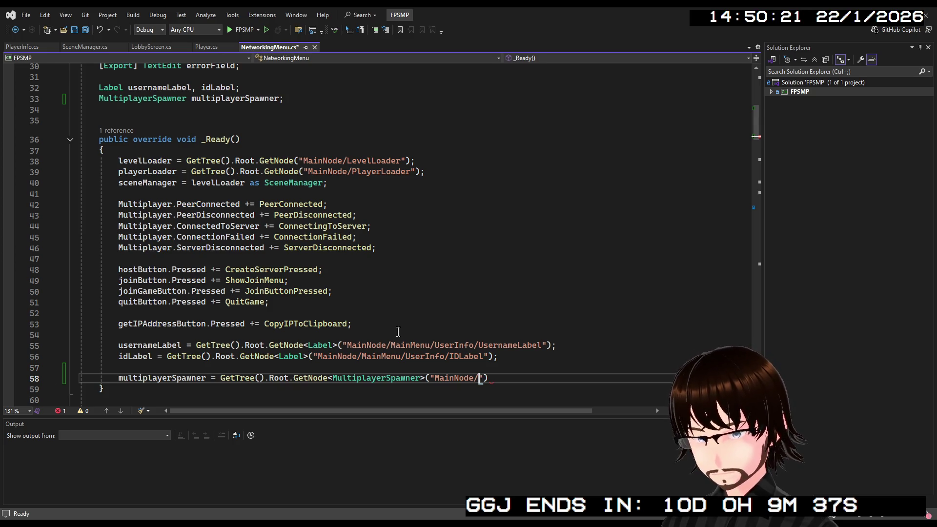
text(playerS)
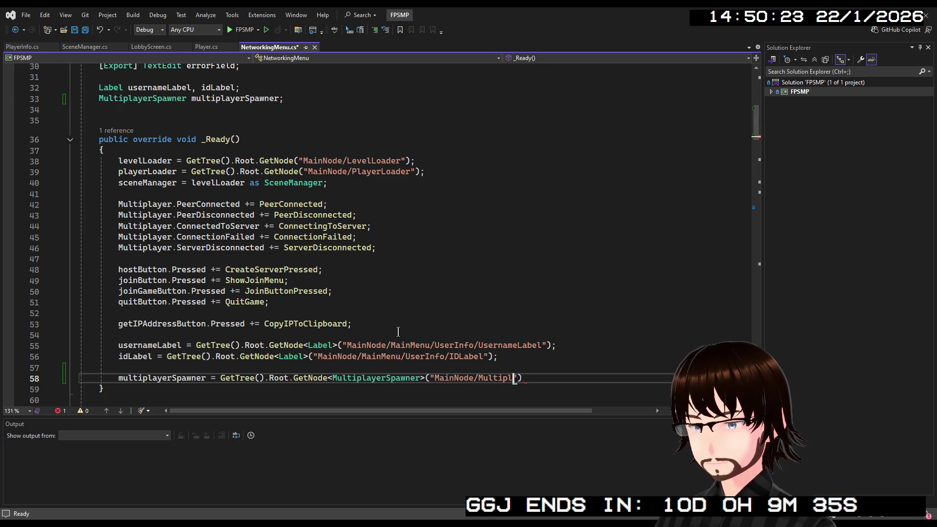
text(pawner")
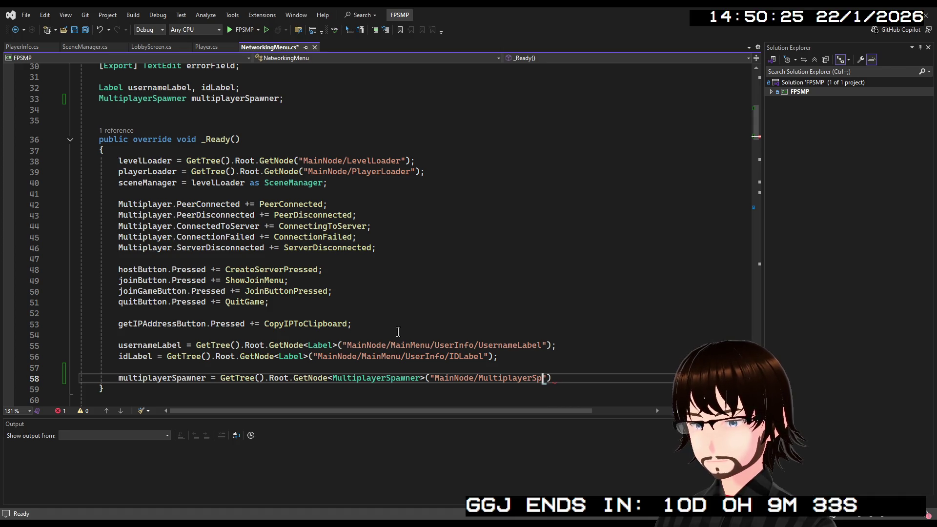
text();)
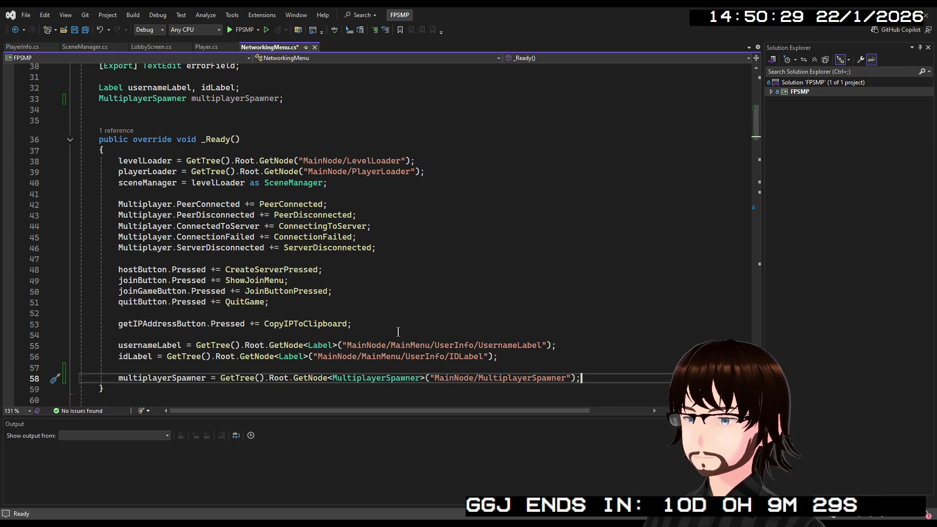
double_click(142, 378)
scroll(211, 272, down, 12)
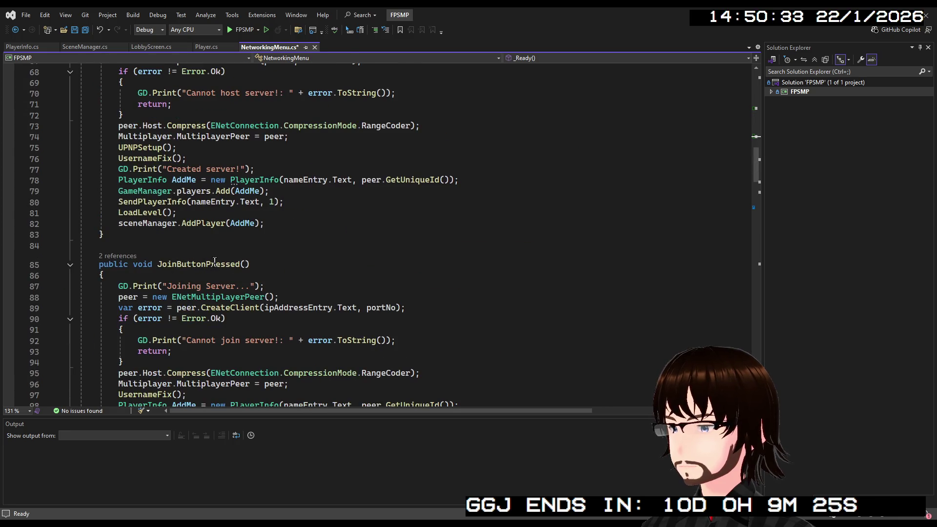
- After the MultiplayerPeer assignment in CreateServerPressed, add a SetMultiplayerAuthority line using peer.GetUniqueId()
scroll(214, 262, up, 2)
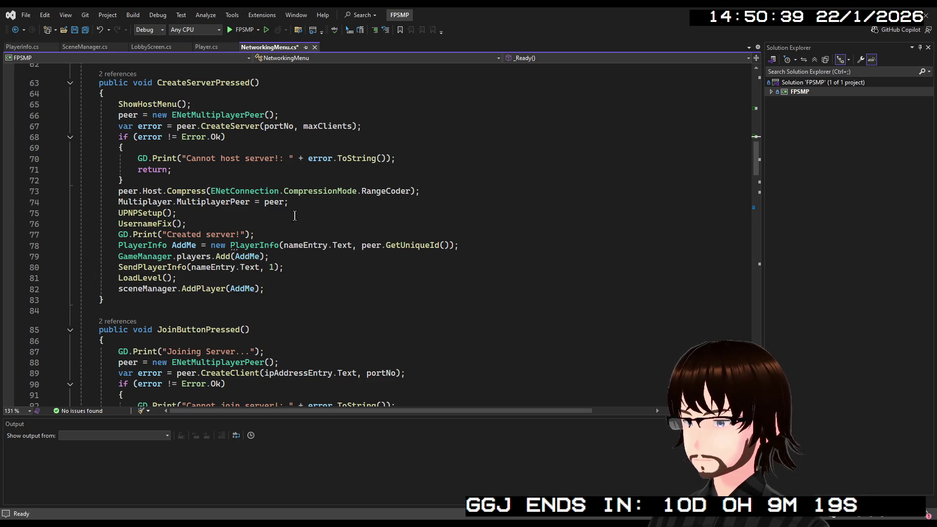
click(308, 201)
key(Return)
text(multiplayerSpawner)
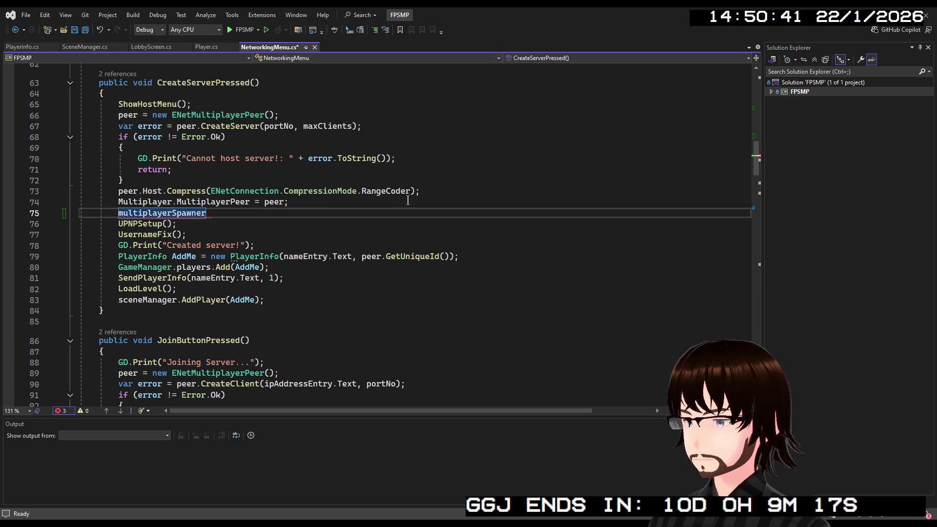
text(.Se)
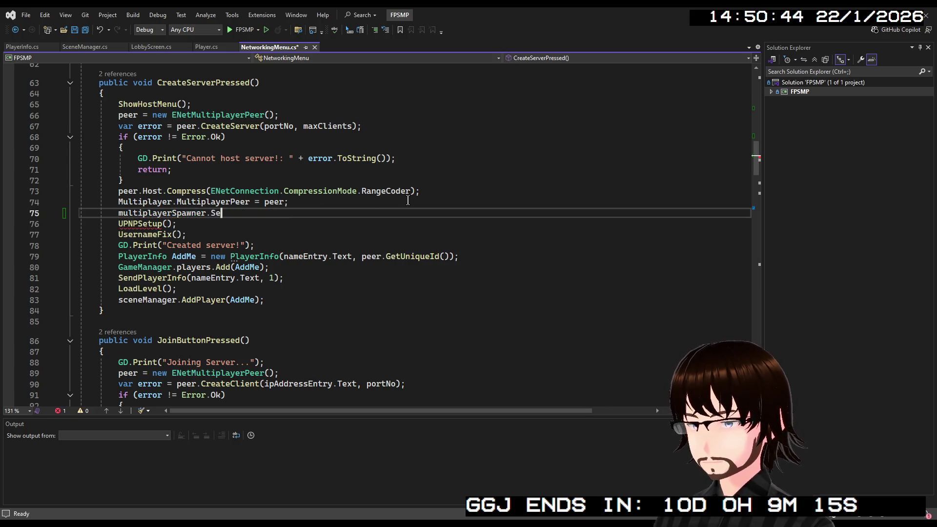
text(tA)
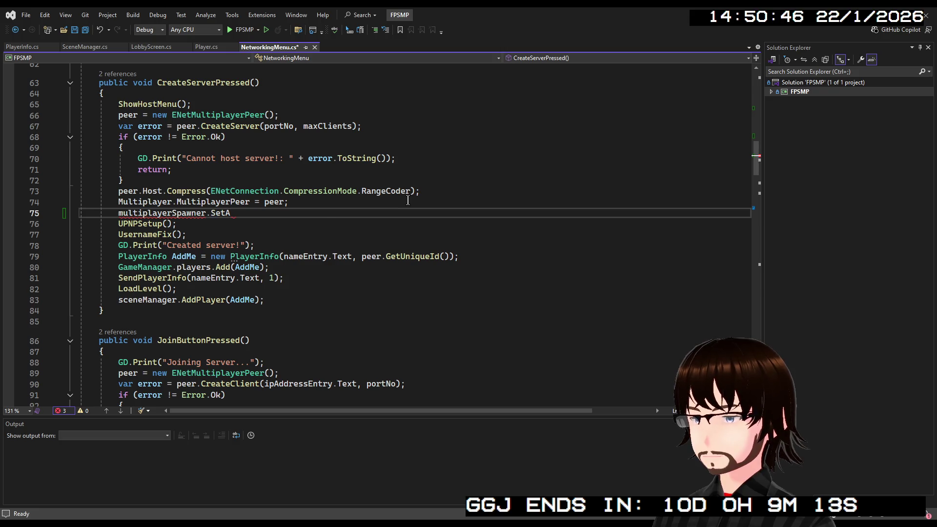
key(Tab)
text(=)
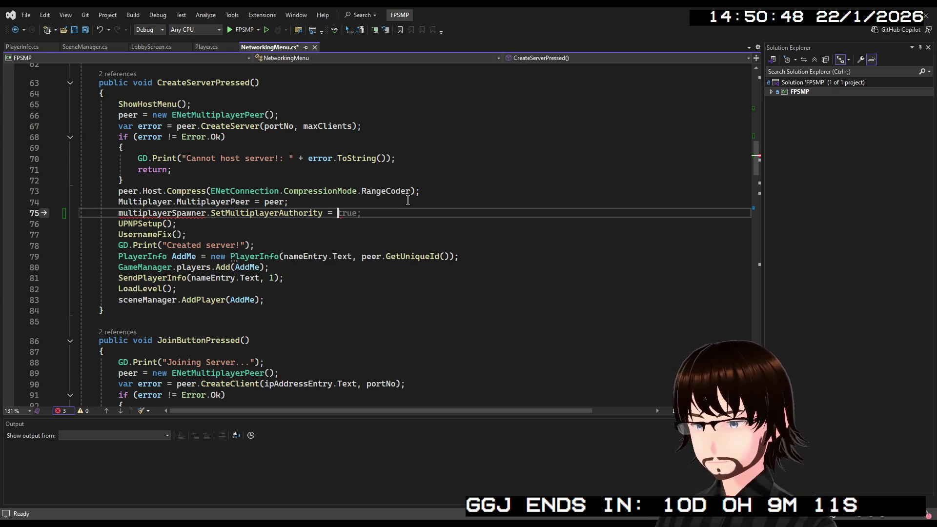
text( peer.)
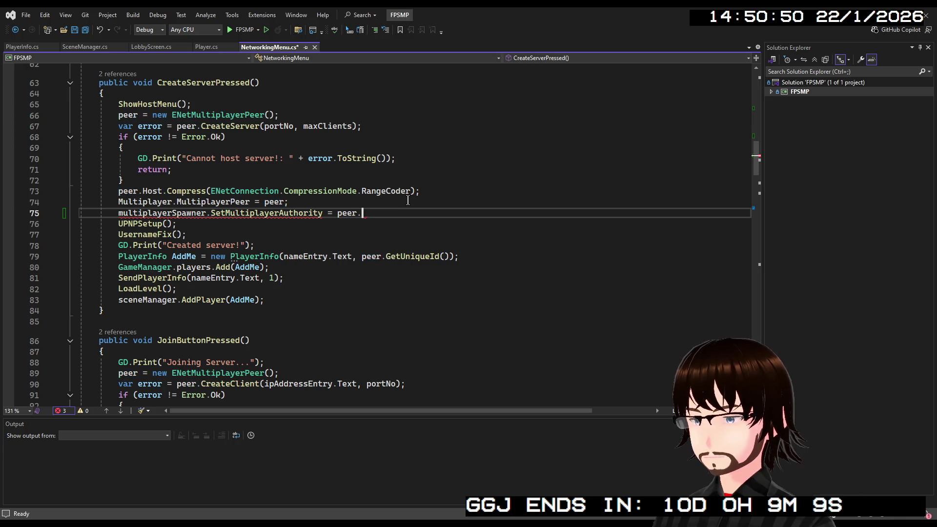
text(GetUniqueId();)
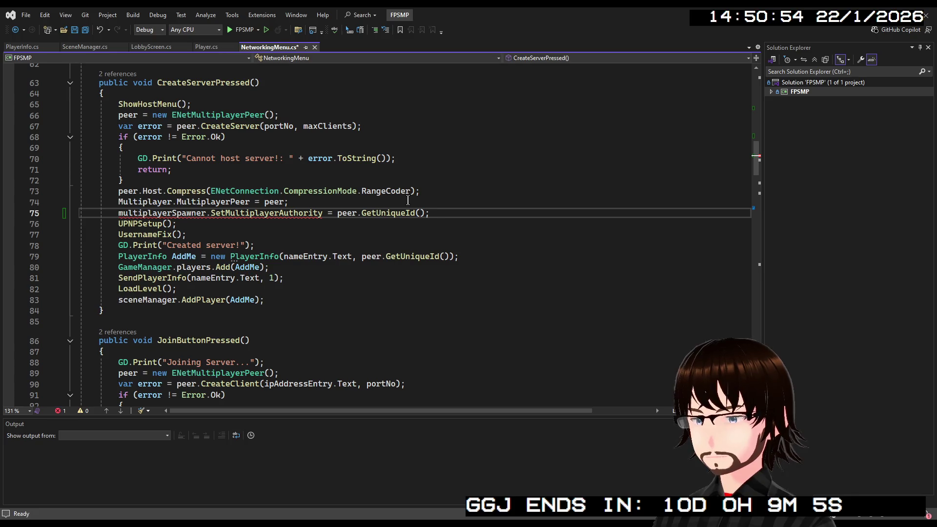
- Fix the statement to multiplayerSpawner.SetMultiplayerAuthority(peer.GetUniqueId()); and select the line for copying
click(323, 213)
text(()
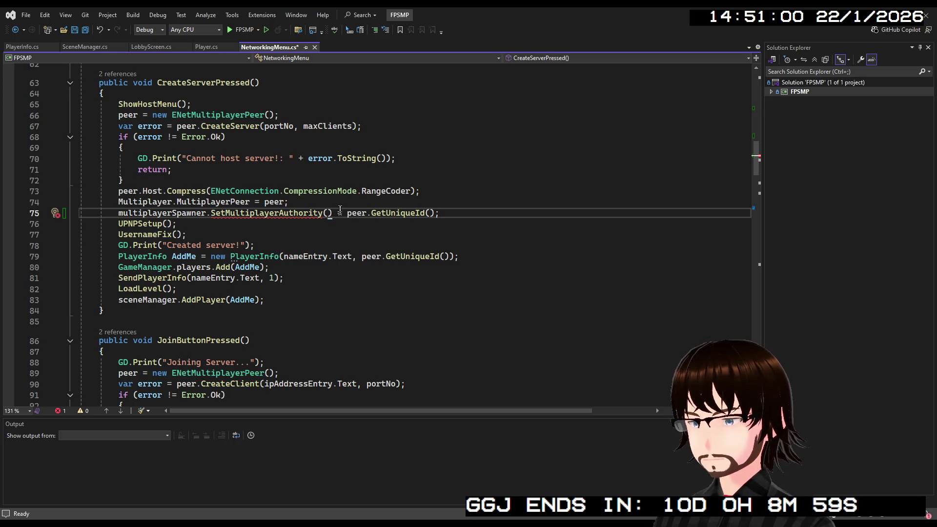
key(BackSpace)
key(BackSpace)
key(BackSpace)
key(End)
key(Left)
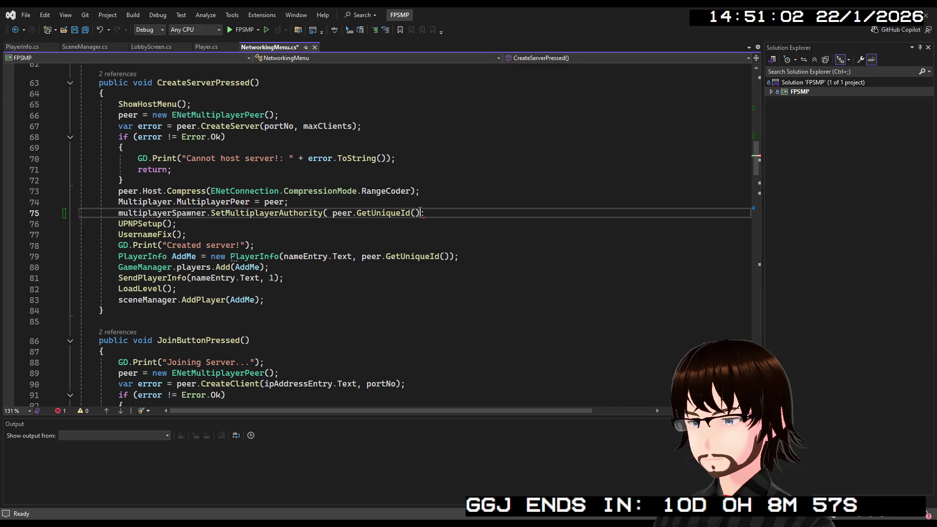
text())
key(End)
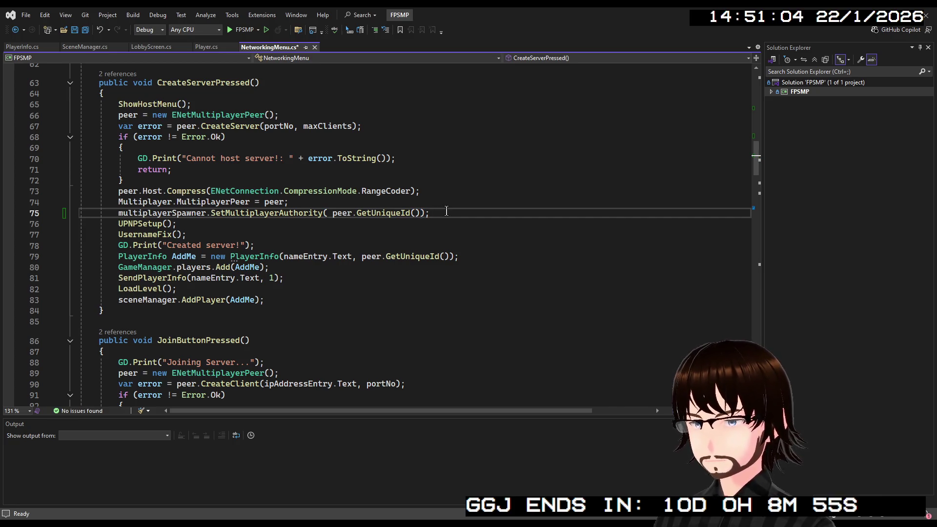
drag(425, 213, 112, 216)
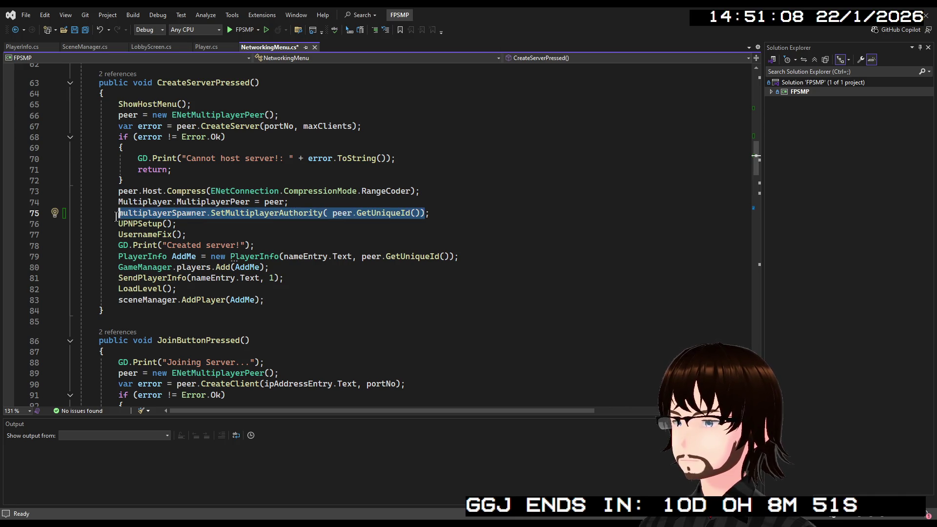
click(329, 214)
- Paste the SetMultiplayerAuthority(peer.GetUniqueId()) line into JoinButtonPressed after the peer assignment, then save
key(BackSpace)
scroll(259, 276, down, 2)
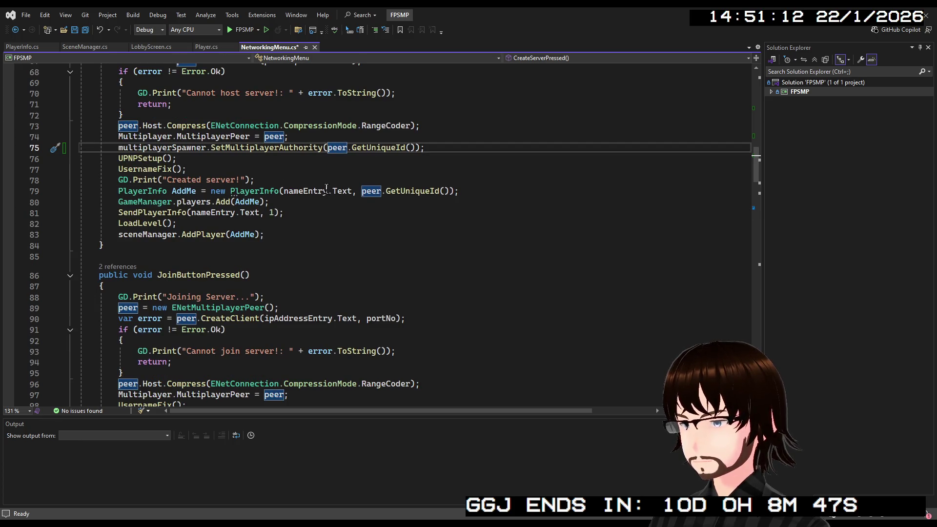
scroll(292, 313, down, 2)
scroll(292, 313, down, 1)
click(317, 297)
key(Return)
text(multiplayerSpawner.SetMultiplayerAuthority(peer.GetUniqueId()))
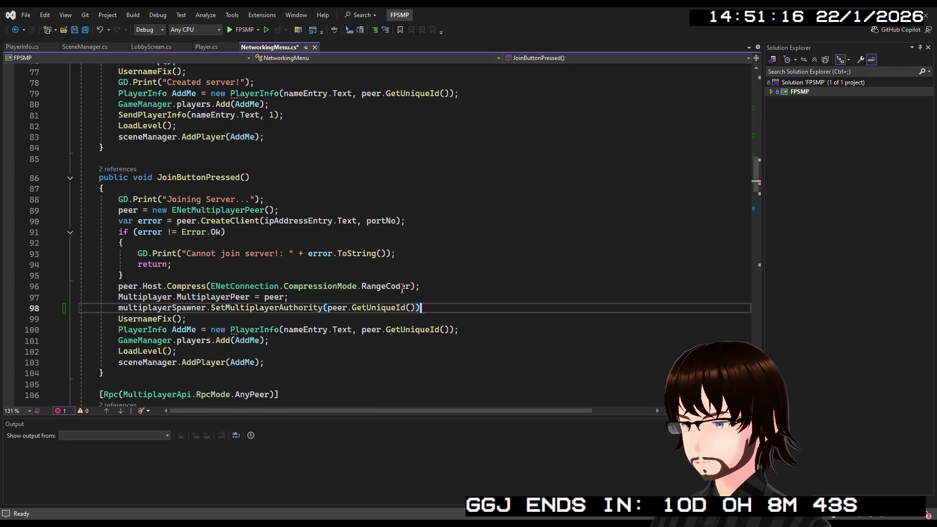
text(;)
key(ctrl+s)
scroll(445, 300, down, 15)
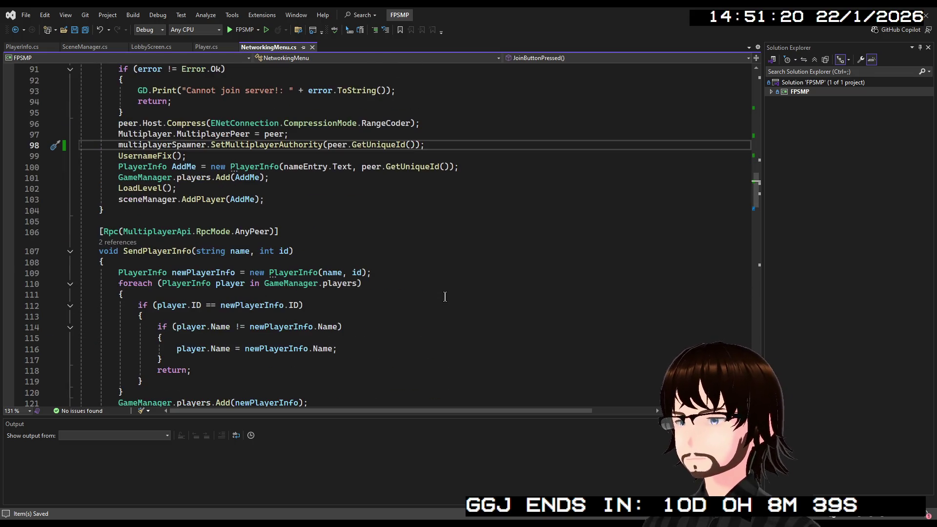
scroll(384, 247, down, 9)
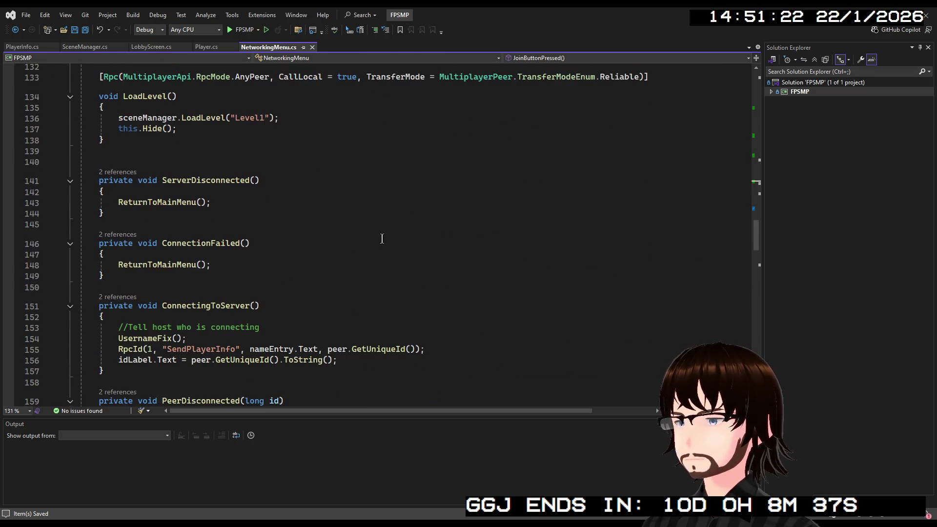
scroll(382, 227, down, 4)
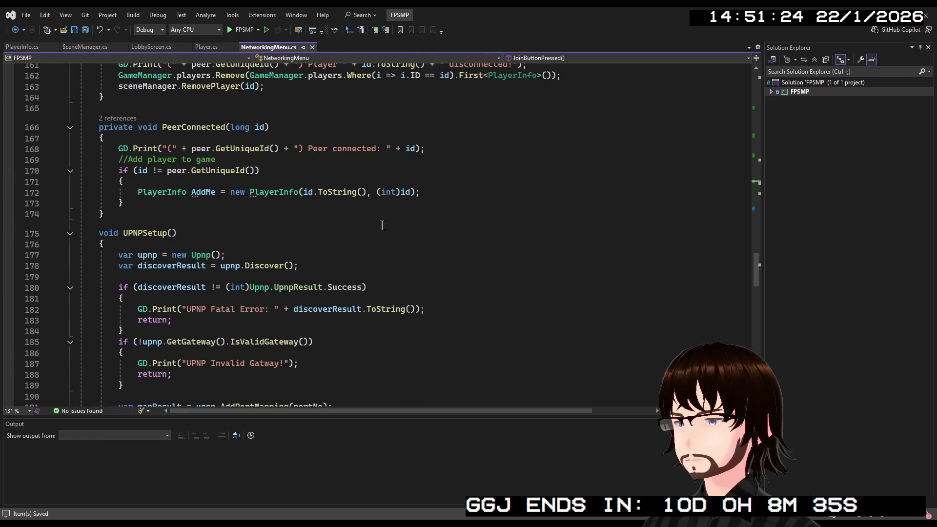
scroll(378, 222, down, 13)
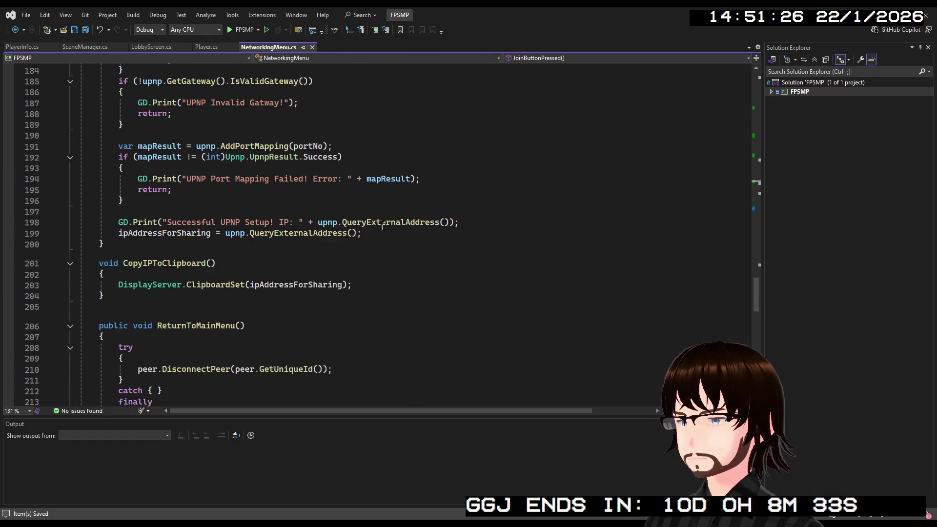
scroll(373, 219, down, 13)
scroll(361, 218, up, 20)
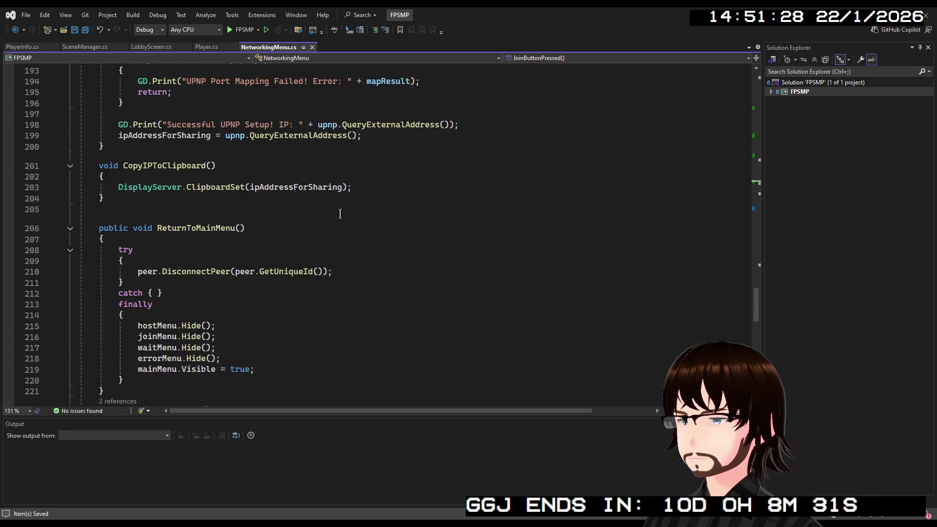
scroll(336, 215, up, 20)
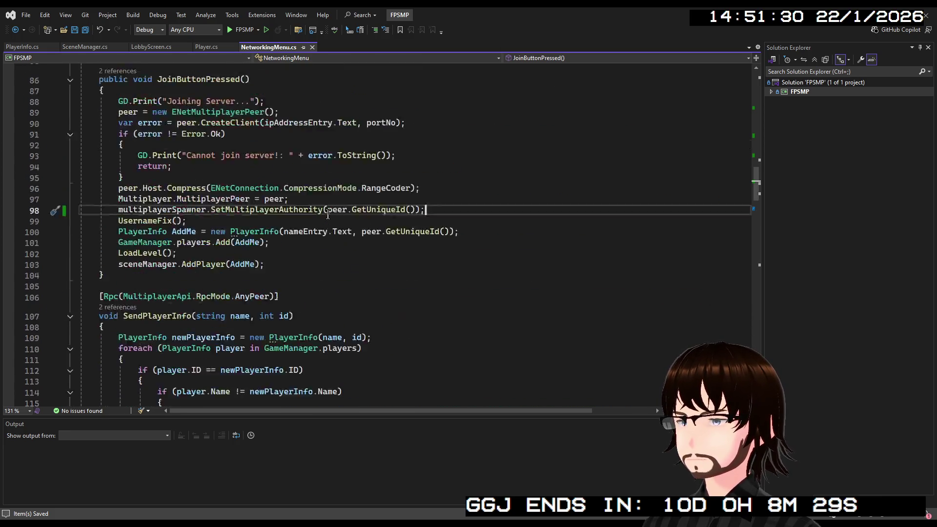
scroll(322, 211, up, 16)
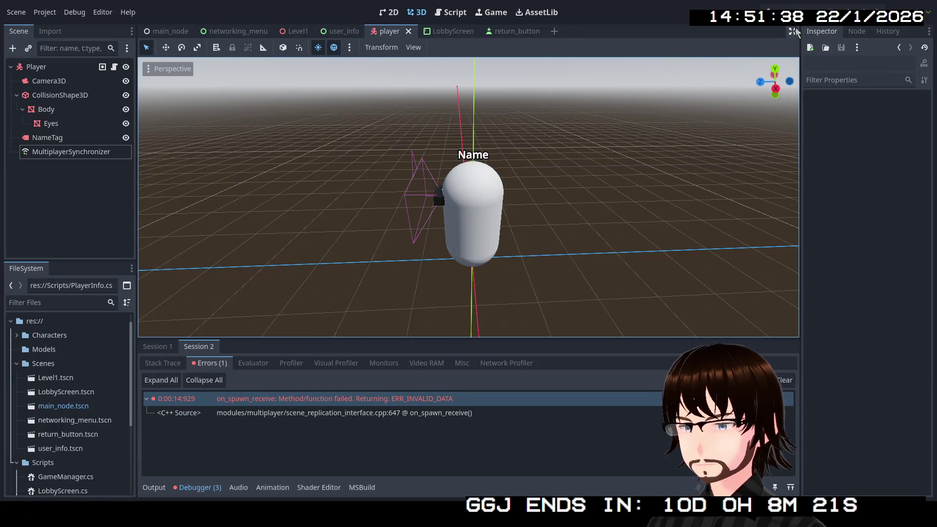
- Run the project, host a game, and show the Remote scene tree with one spawned player
click(783, 9)
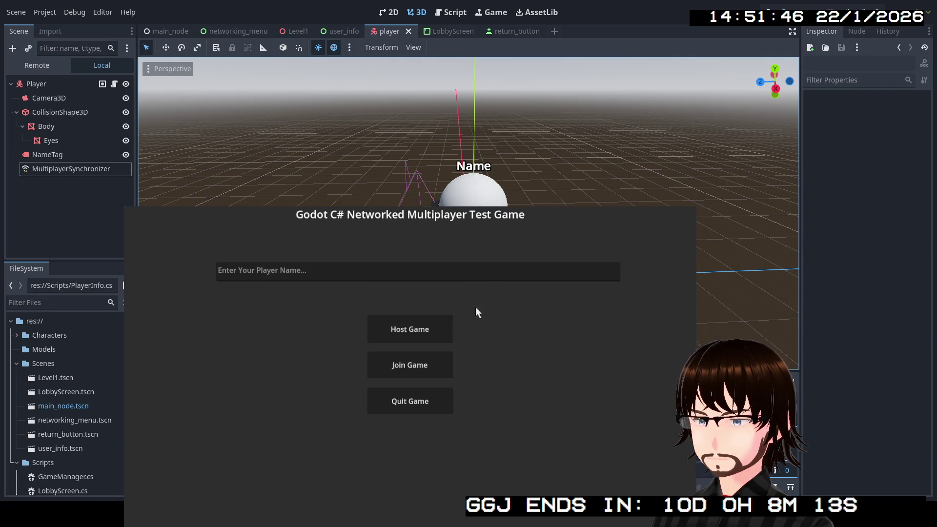
click(420, 335)
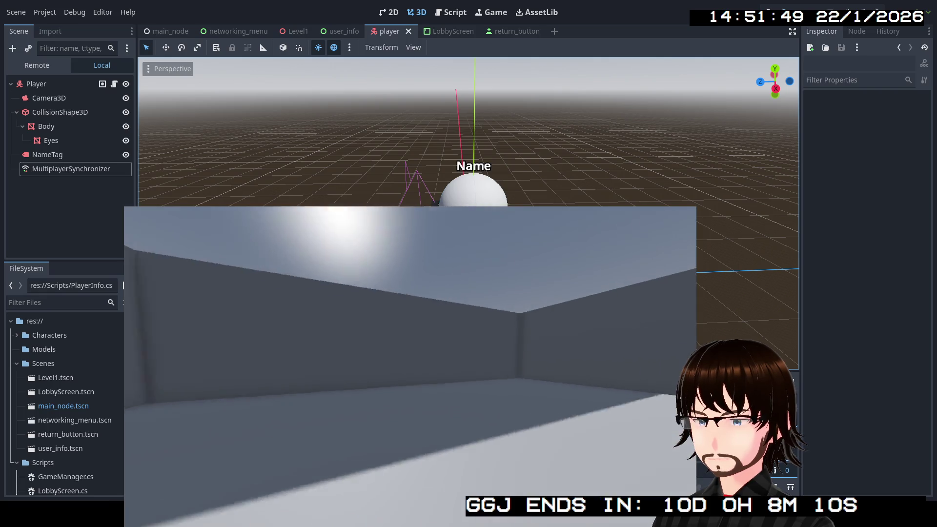
mouse_move(410, 366)
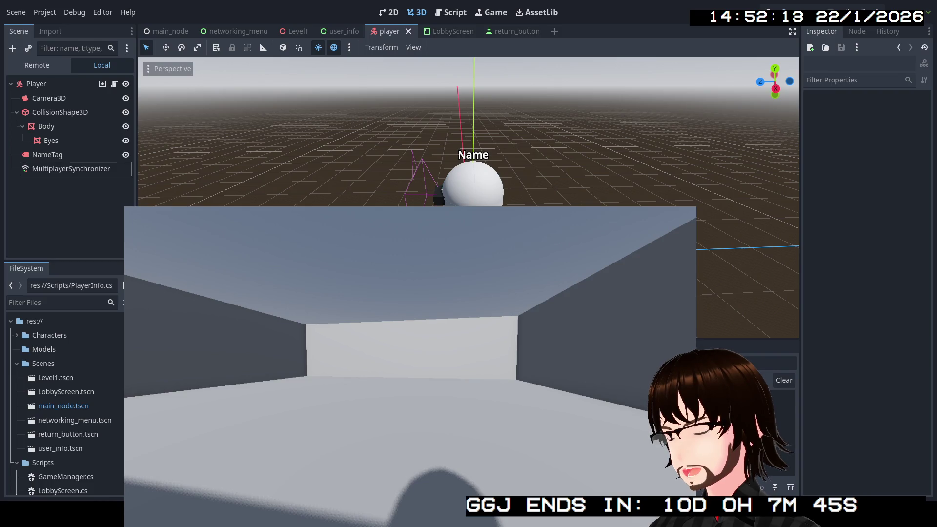
click(36, 65)
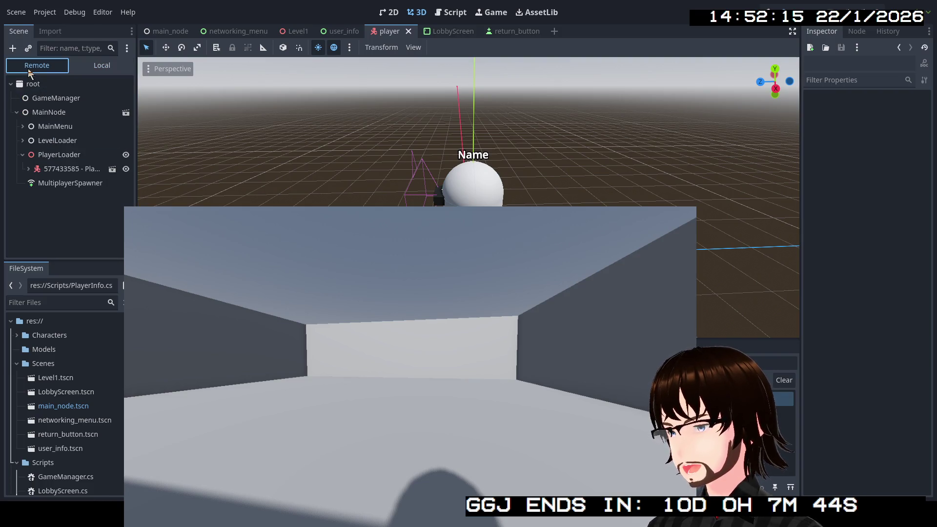
- Read the live MultiplayerSpawner's authority (577433585) in the Inspector, then stop the game
click(59, 184)
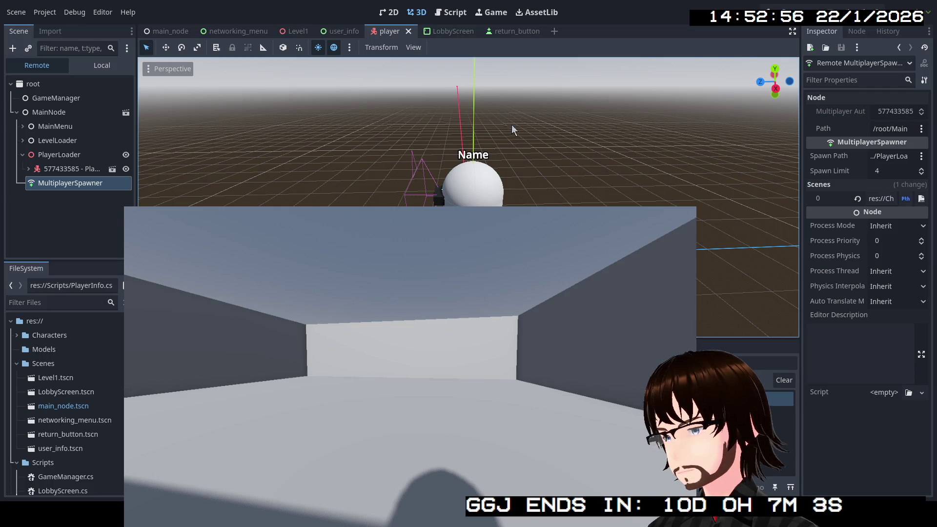
click(814, 11)
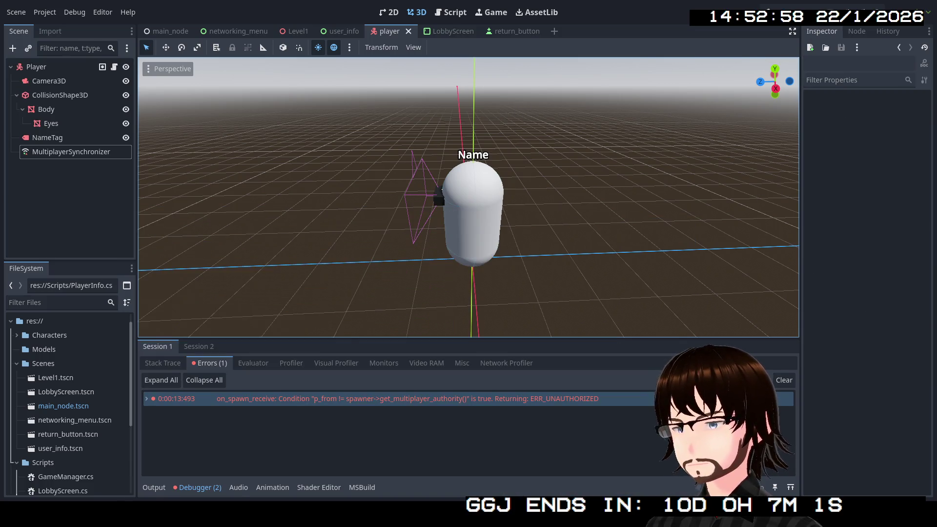
- Uncomment sceneManager.AddPlayer(newPlayerInfo) in SendPlayerInfo, save, and return to Godot to rerun
scroll(317, 226, down, 12)
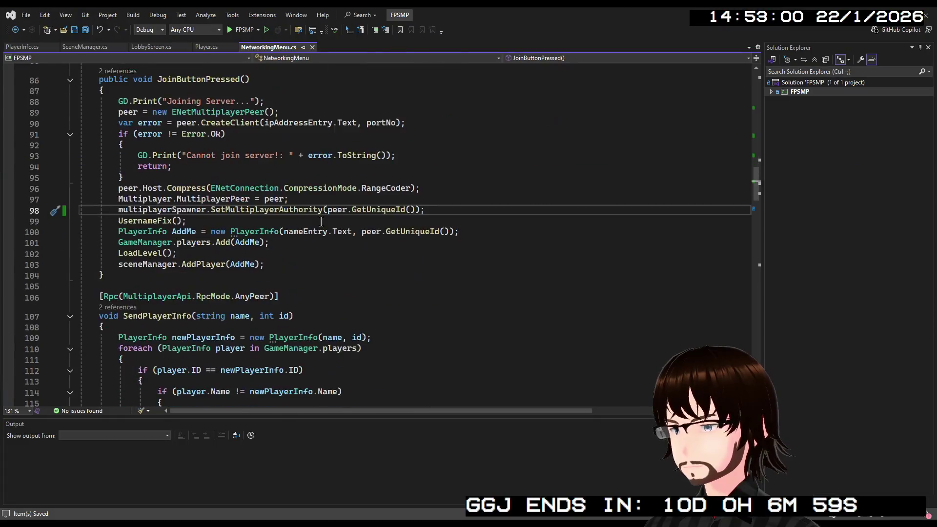
scroll(317, 226, down, 11)
scroll(306, 227, up, 2)
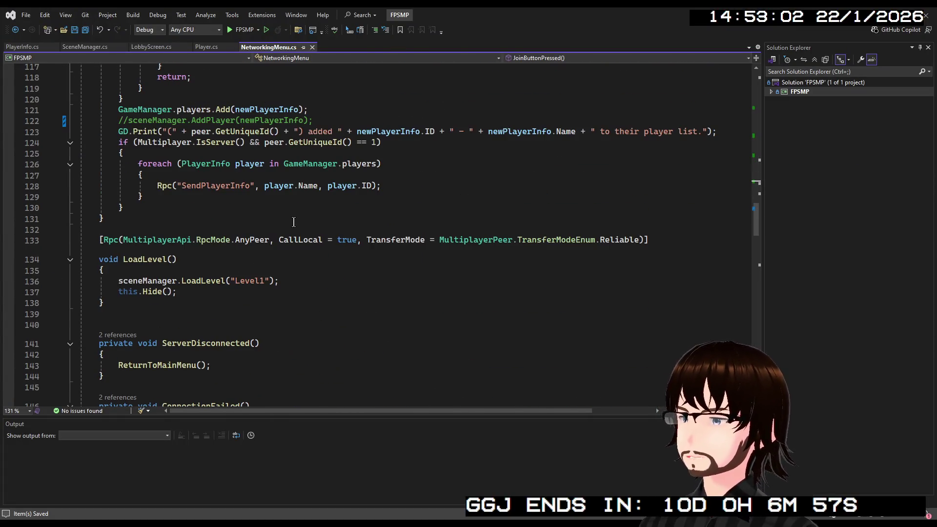
click(129, 121)
key(BackSpace)
key(BackSpace)
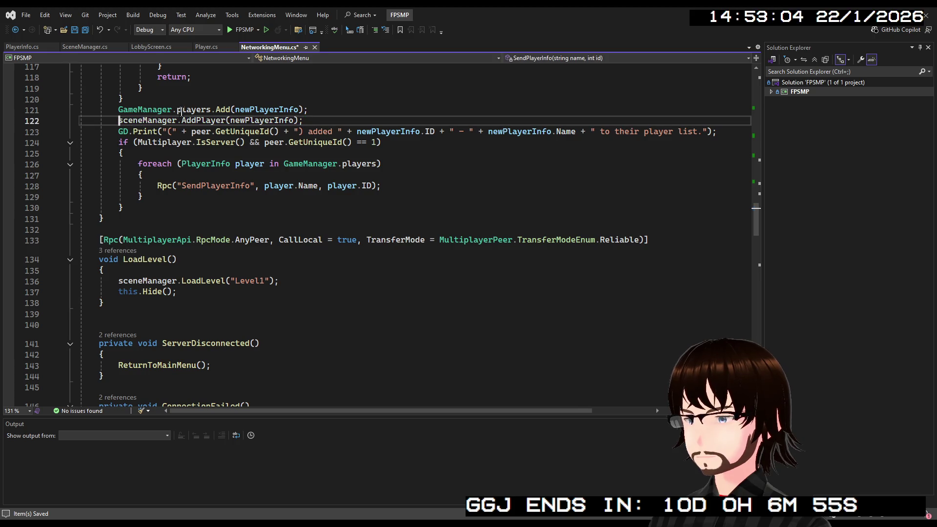
key(ctrl+s)
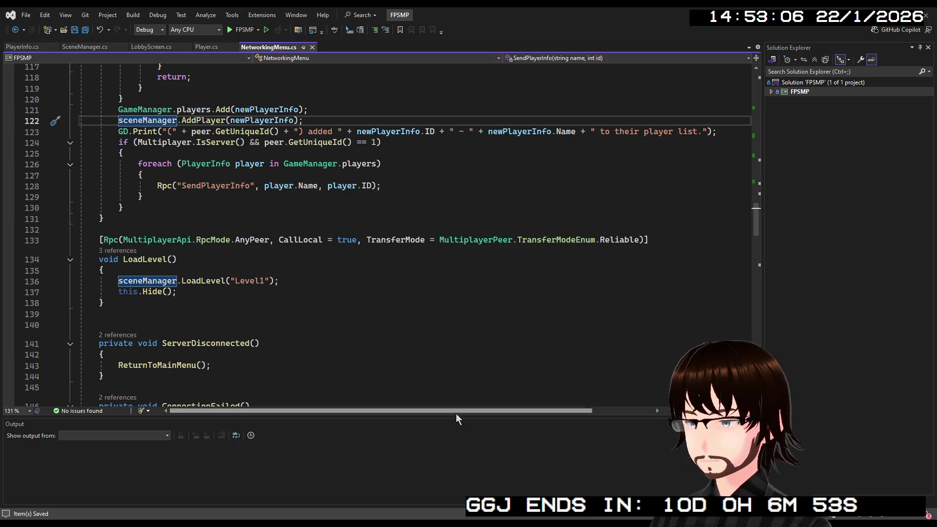
key(alt+Tab)
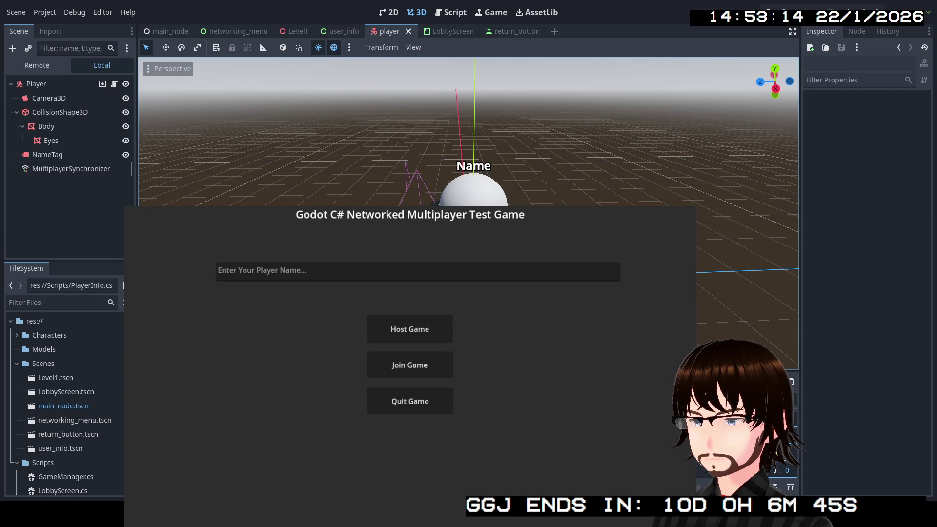
- Choose Host Game from the rebuilt game's main menu
click(426, 331)
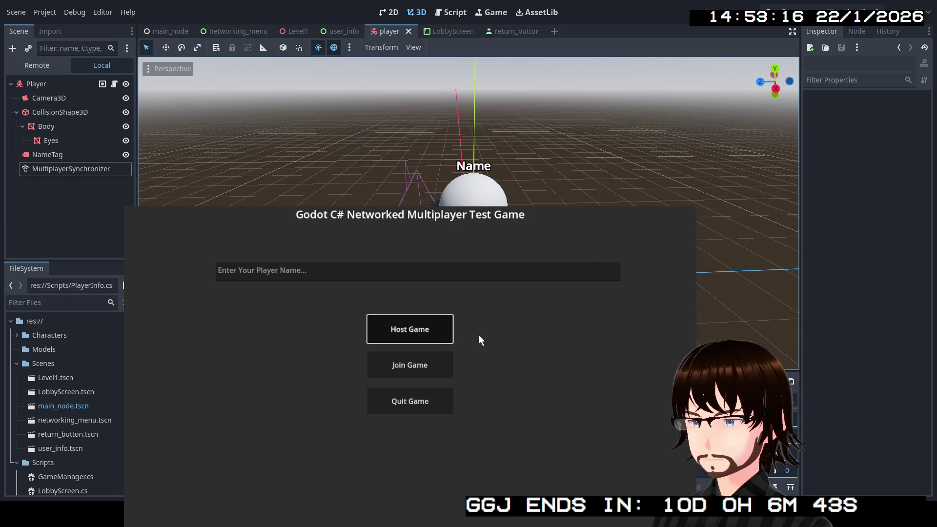
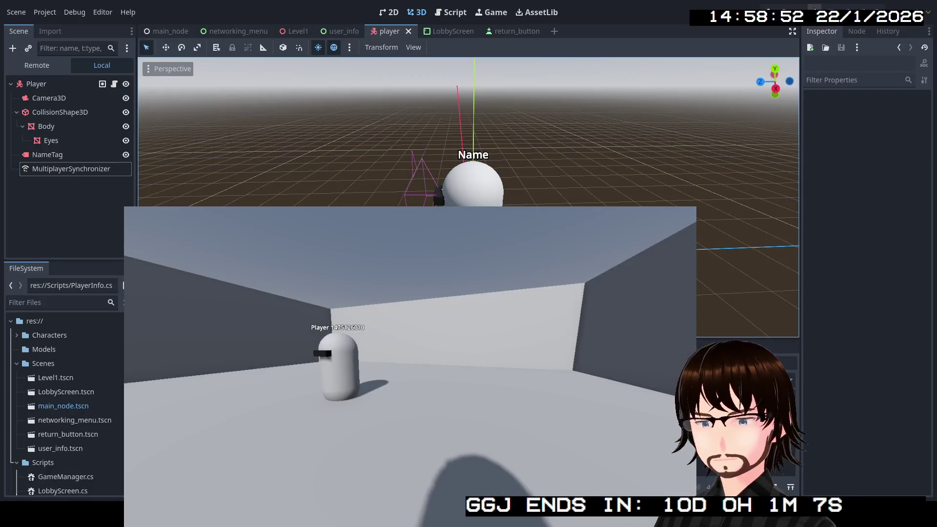
- Close the running Godot test game, which ended with two ERR_UNAUTHORIZED spawn errors
click(708, 245)
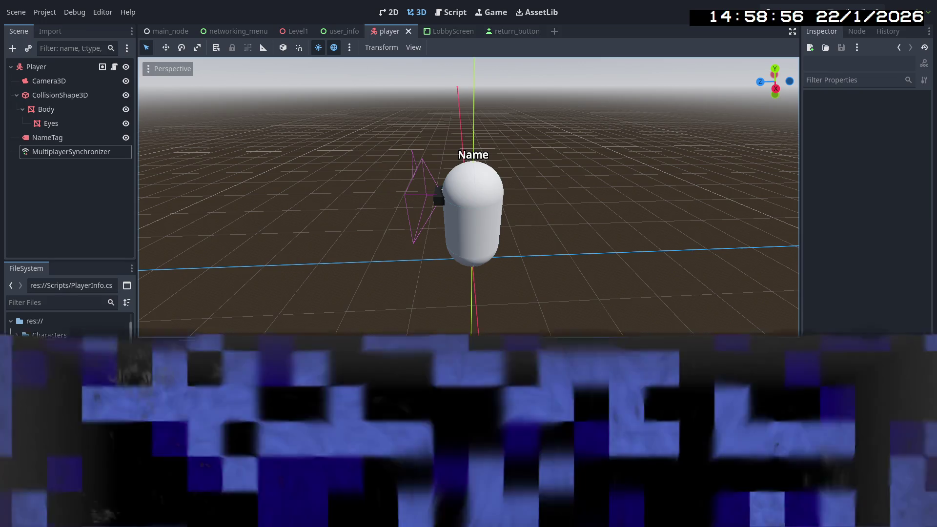
scroll(290, 271, up, 13)
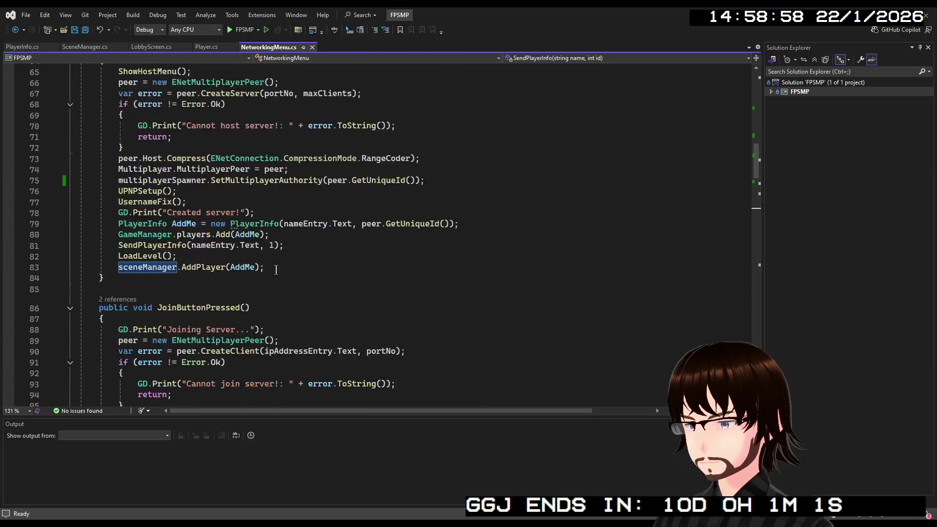
- Delete JoinButtonPressed's multiplayerSpawner.SetMultiplayerAuthority line and the empty line it leaves
scroll(259, 262, down, 6)
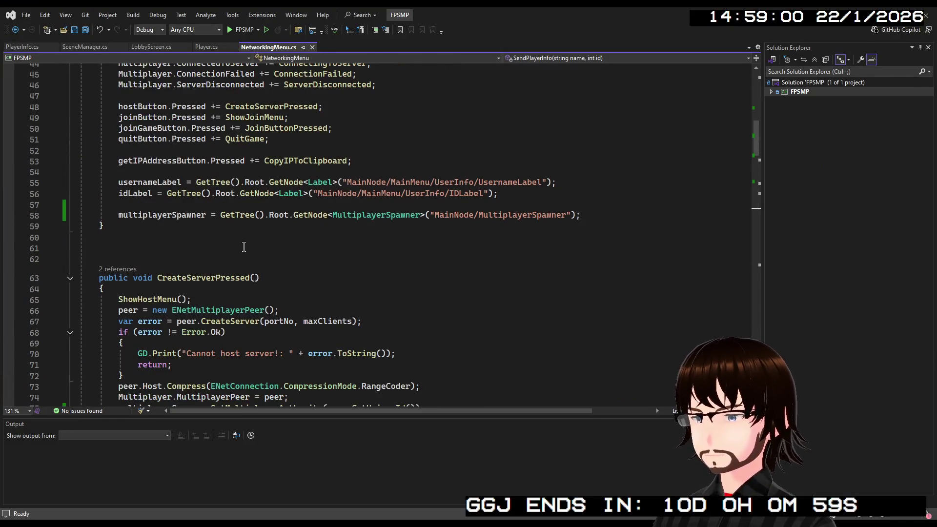
scroll(287, 349, up, 3)
double_click(173, 182)
scroll(251, 353, down, 2)
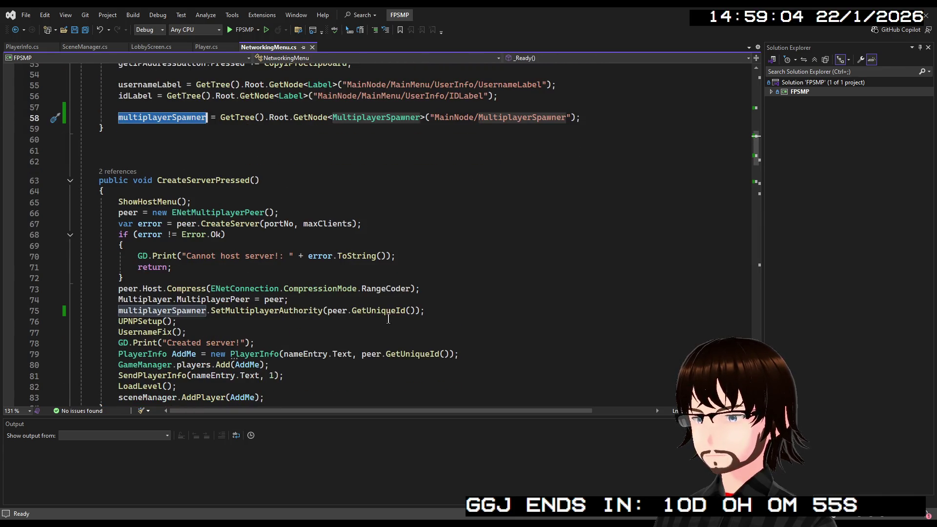
mouse_move(434, 311)
mouse_down()
mouse_move(65, 311)
mouse_move(118, 311)
mouse_move(109, 311)
mouse_up()
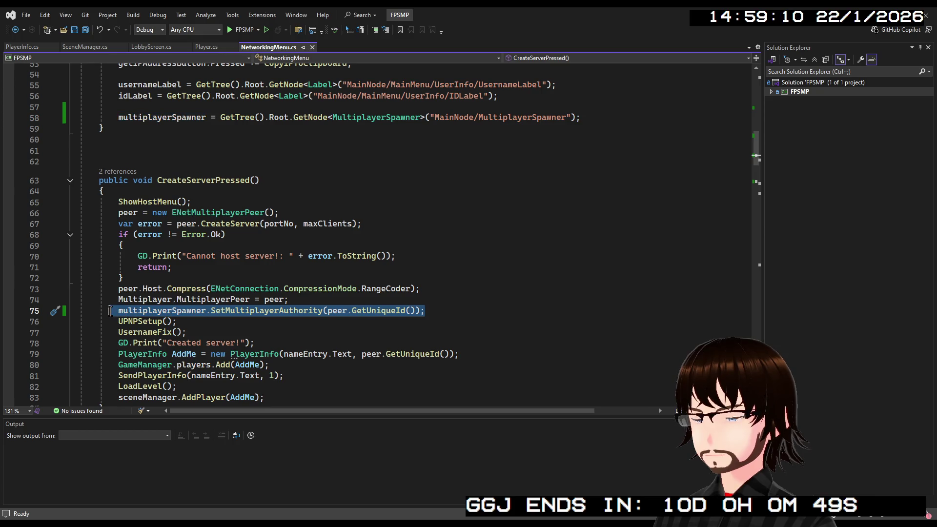
click(448, 305)
scroll(292, 303, down, 7)
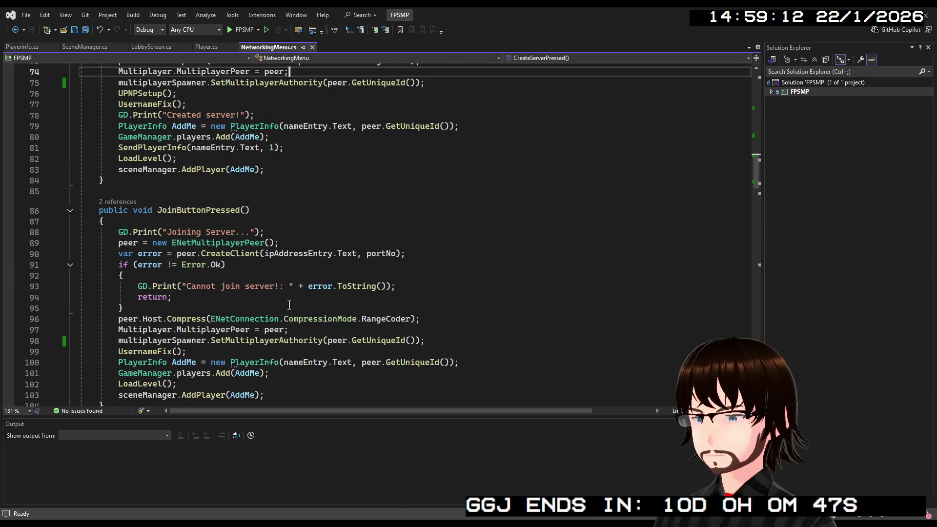
drag(432, 340, 109, 337)
key(BackSpace)
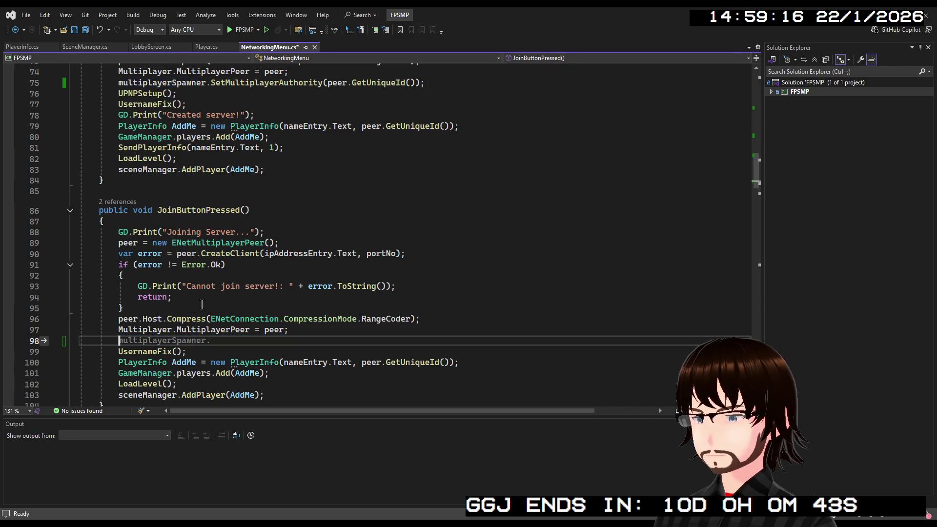
click(290, 330)
key(Delete)
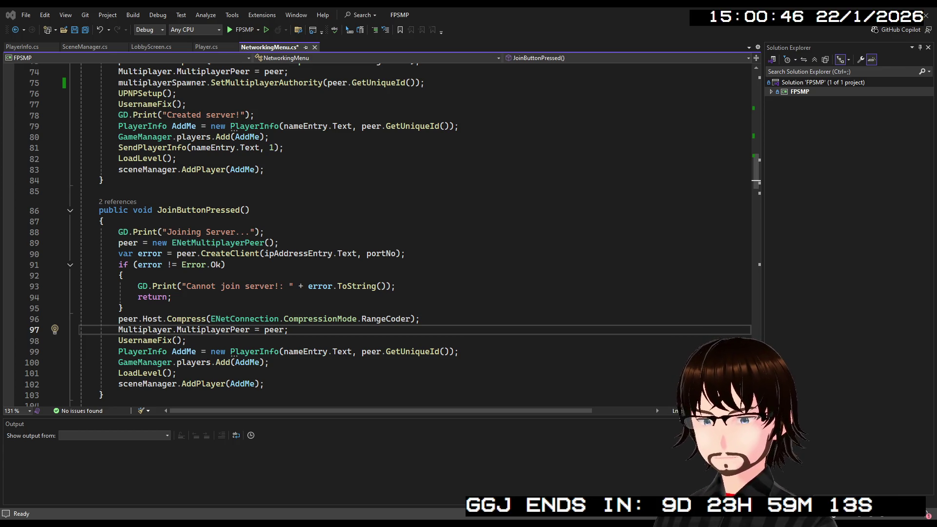
key(alt+Tab)
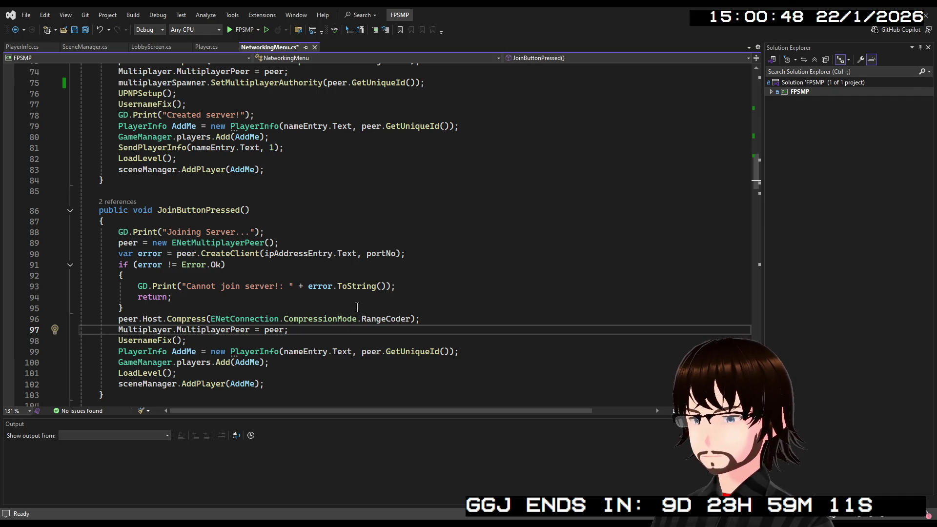
scroll(354, 307, down, 6)
scroll(317, 251, down, 9)
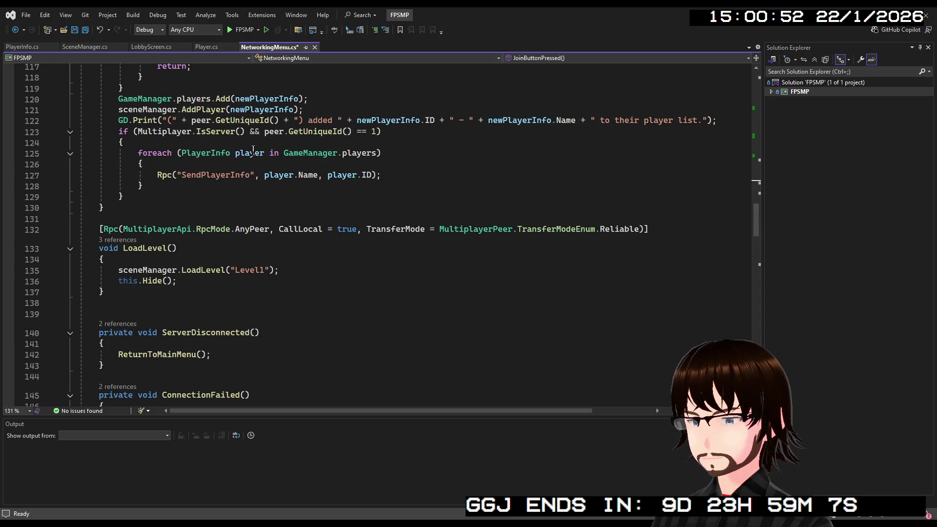
scroll(252, 146, down, 2)
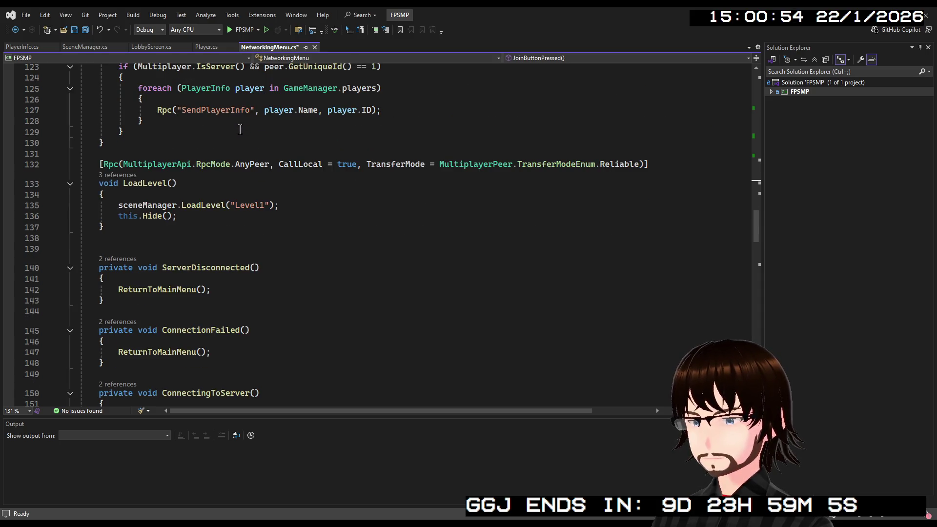
scroll(229, 129, up, 3)
scroll(225, 129, up, 12)
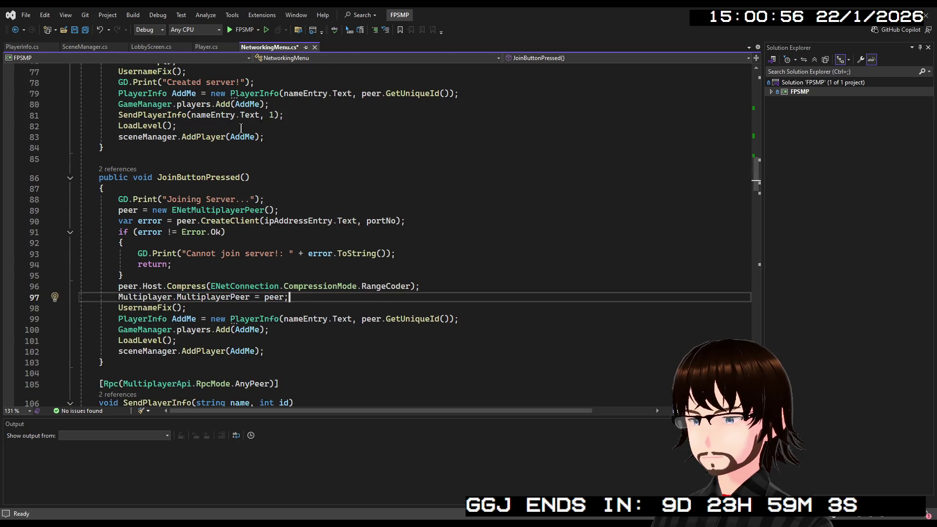
scroll(239, 128, up, 6)
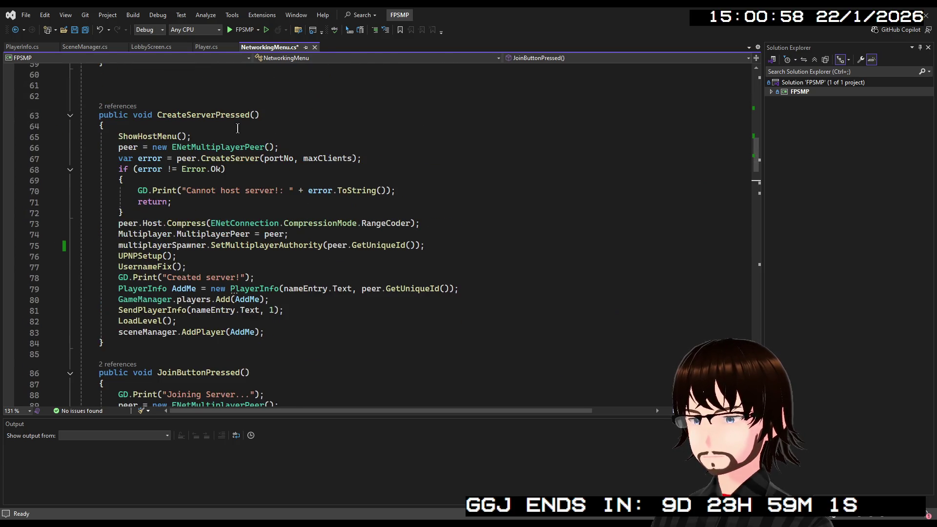
scroll(238, 128, down, 14)
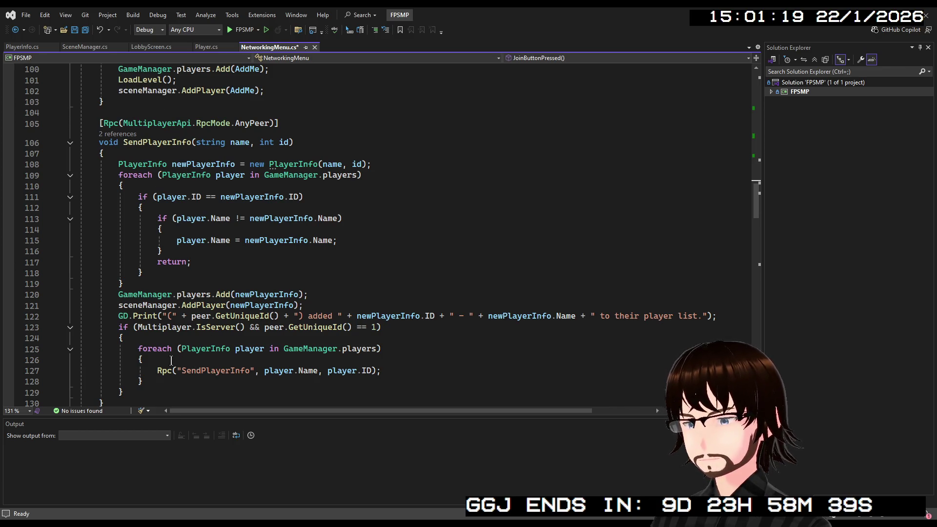
- Change line 127's Rpc call to RpcId(id, …) and save NetworkingMenu.cs
click(172, 371)
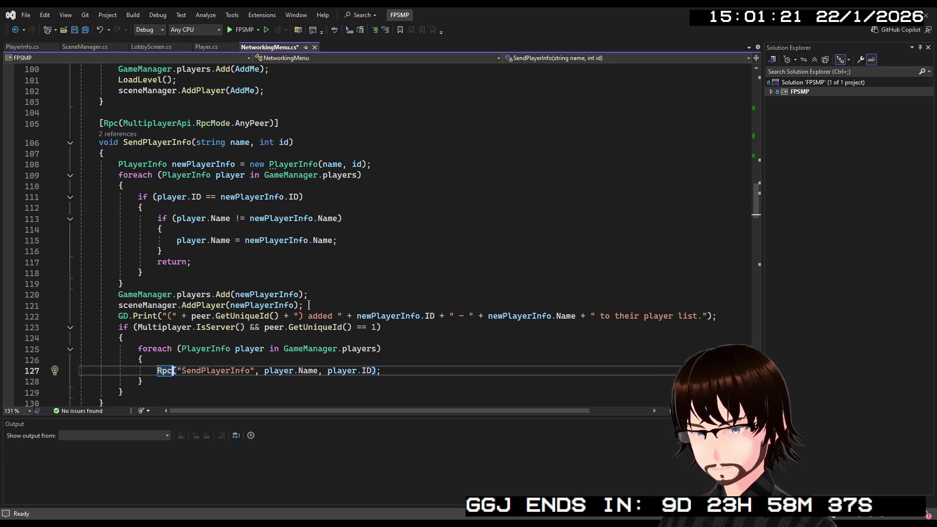
text(Id)
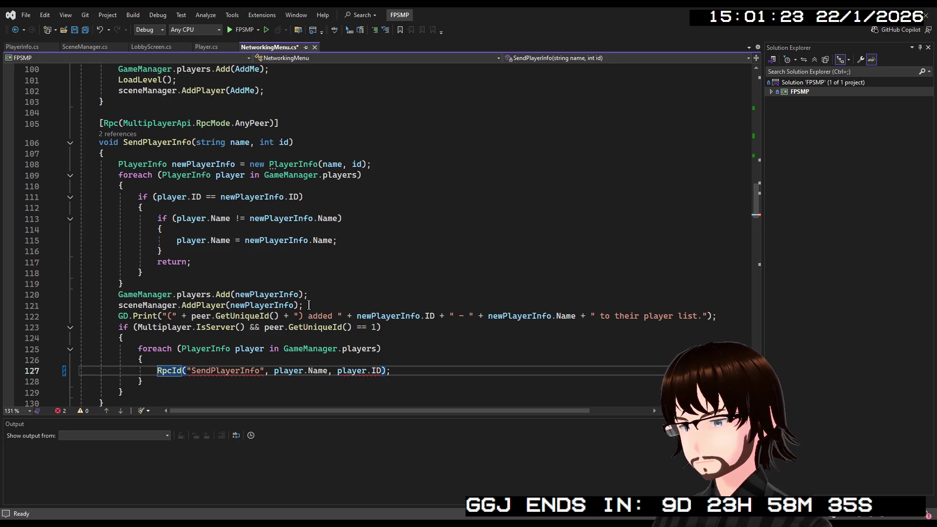
key(Right)
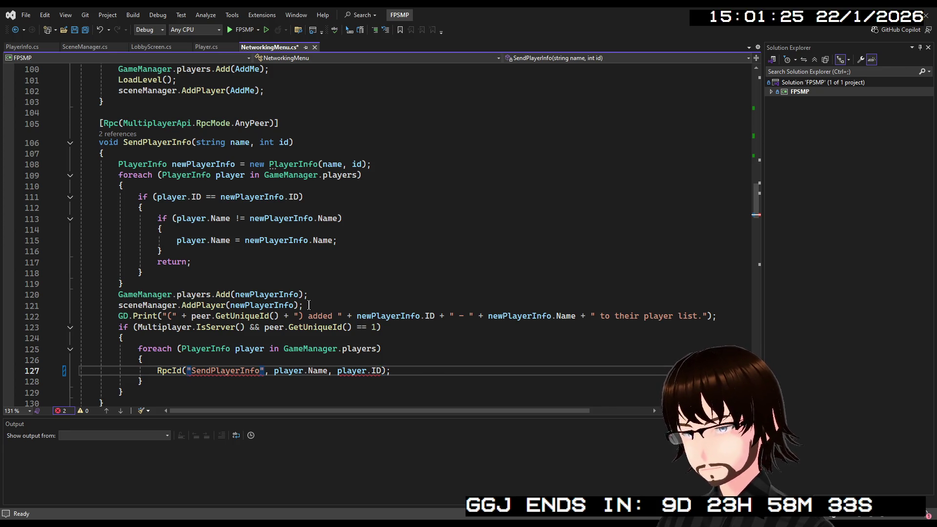
text(,)
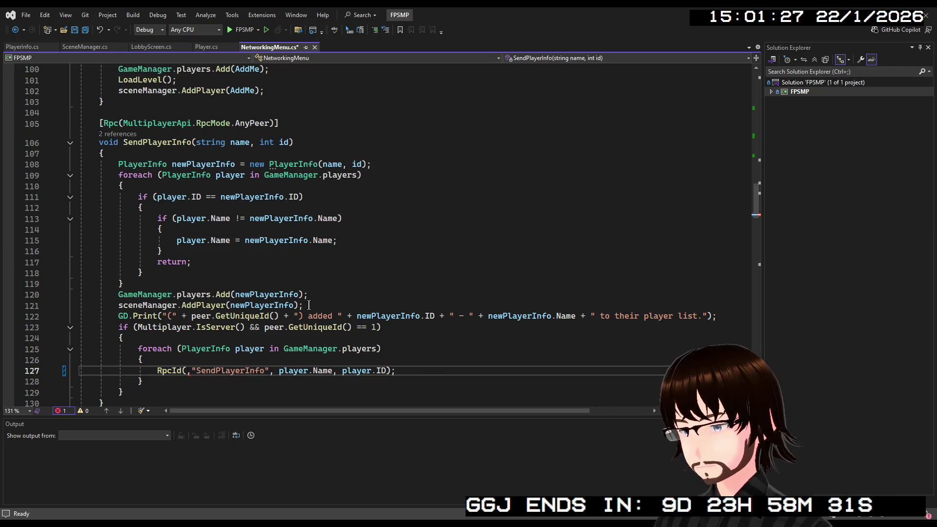
text(id)
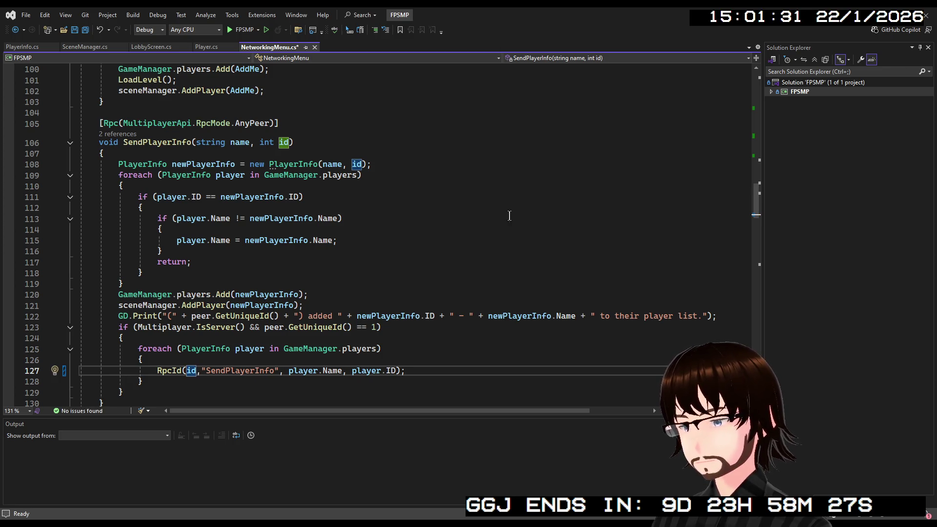
click(519, 196)
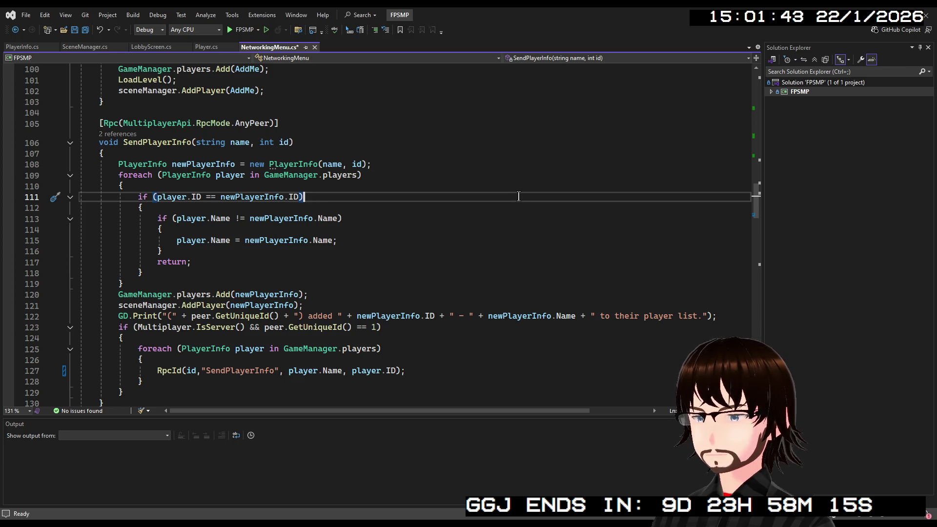
key(ctrl+s)
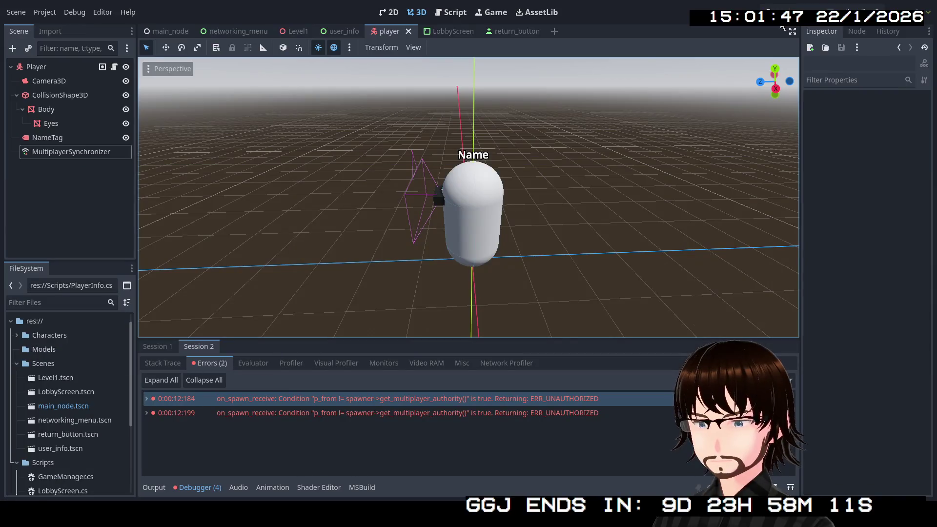
- Build and run the game, host a game showing the peer-ID-tagged player, then stop it
key(F5)
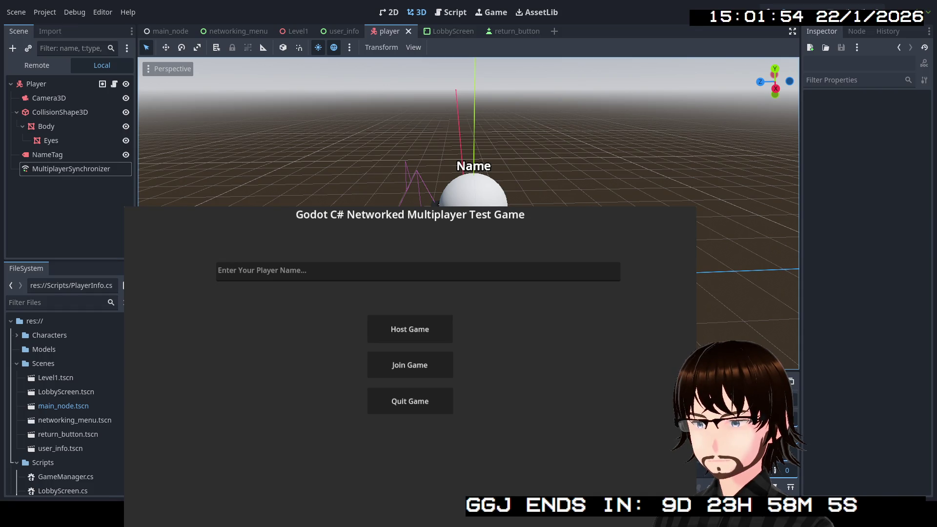
click(448, 337)
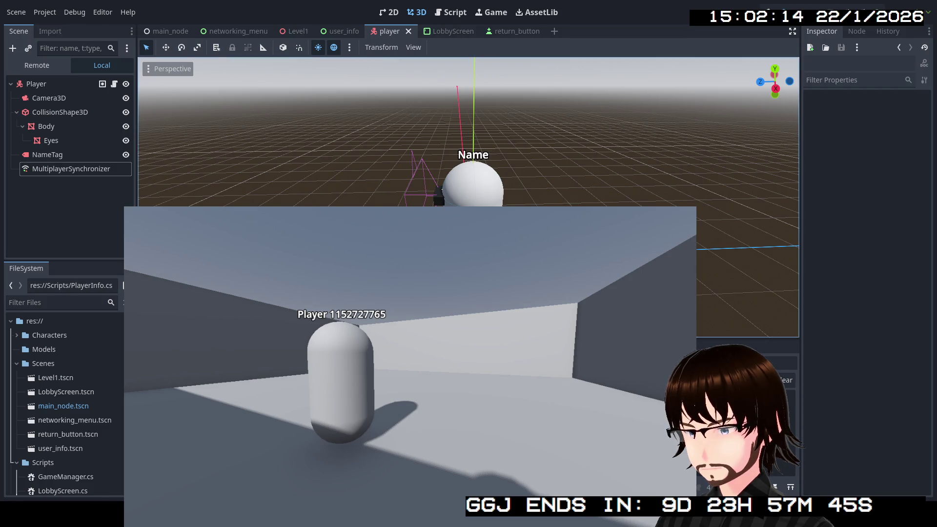
click(812, 8)
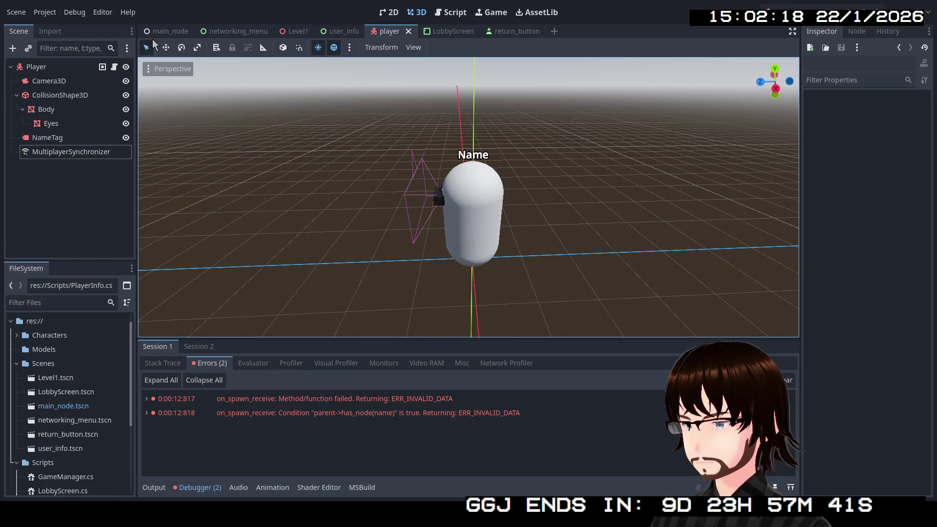
- Delete the MultiplayerSpawner node from the main_node scene and relaunch the game with F5
click(166, 30)
right_click(51, 152)
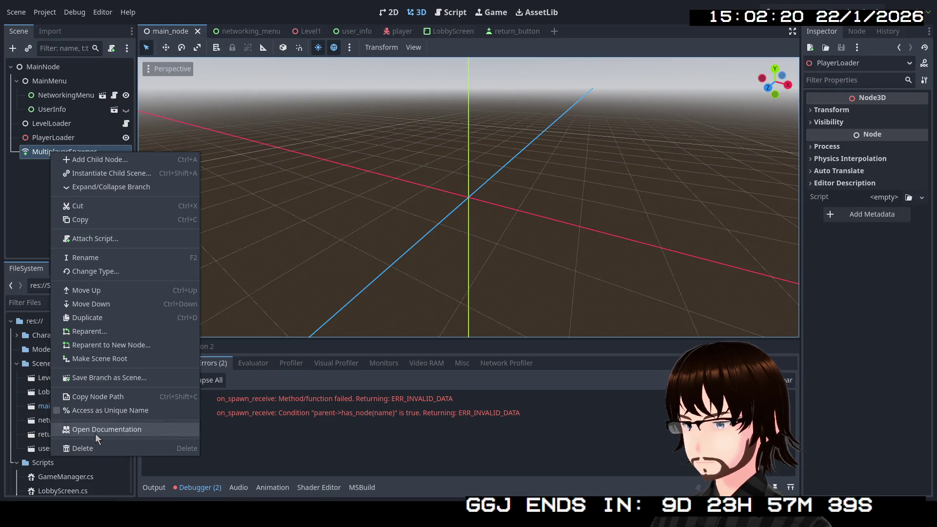
click(92, 450)
click(436, 262)
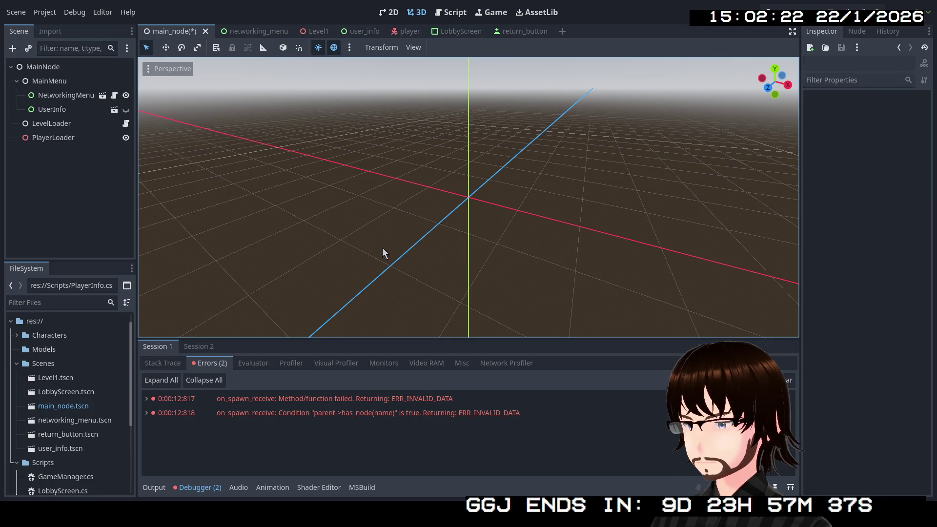
key(F5)
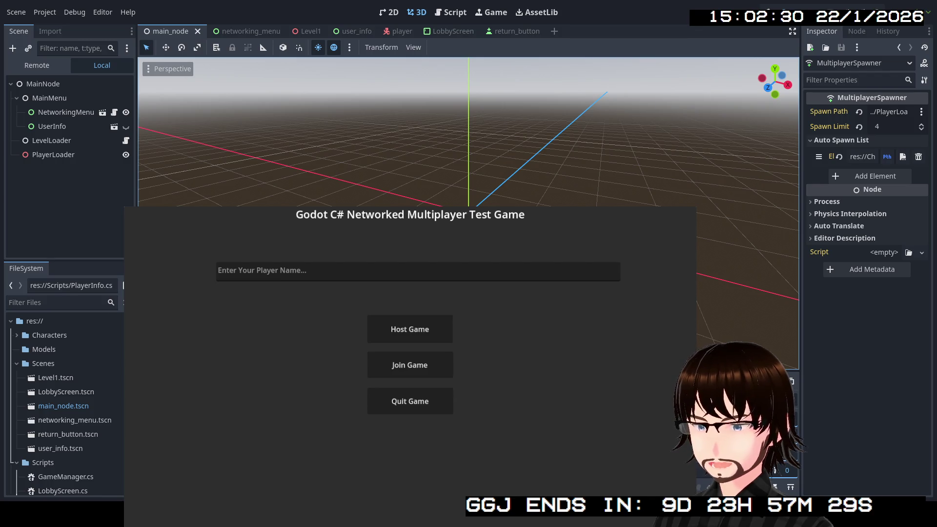
- Host a game, return to the menu, host again, and try Start Game in the lobby twice
click(419, 332)
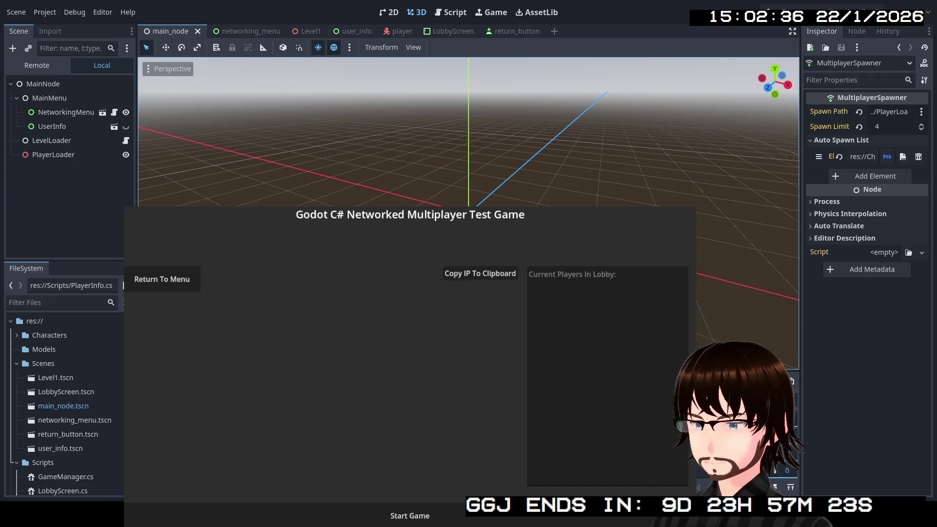
click(172, 280)
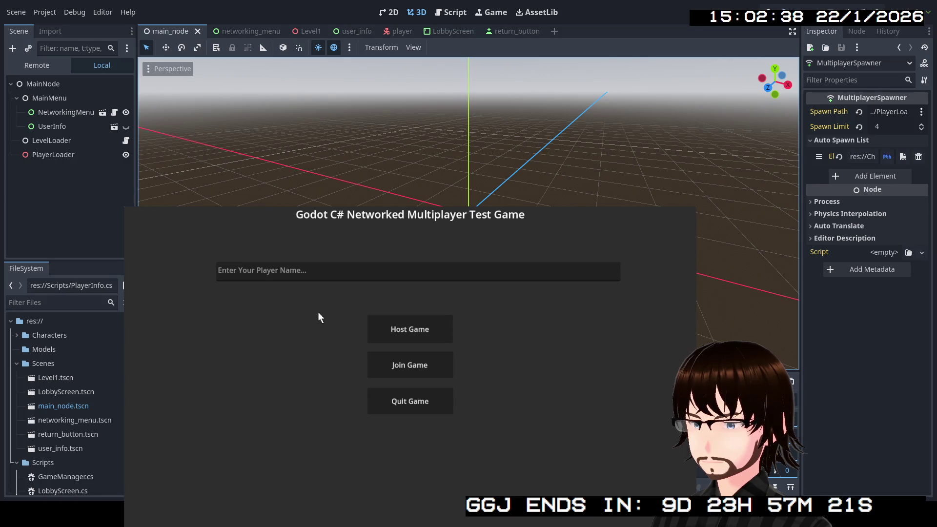
click(424, 328)
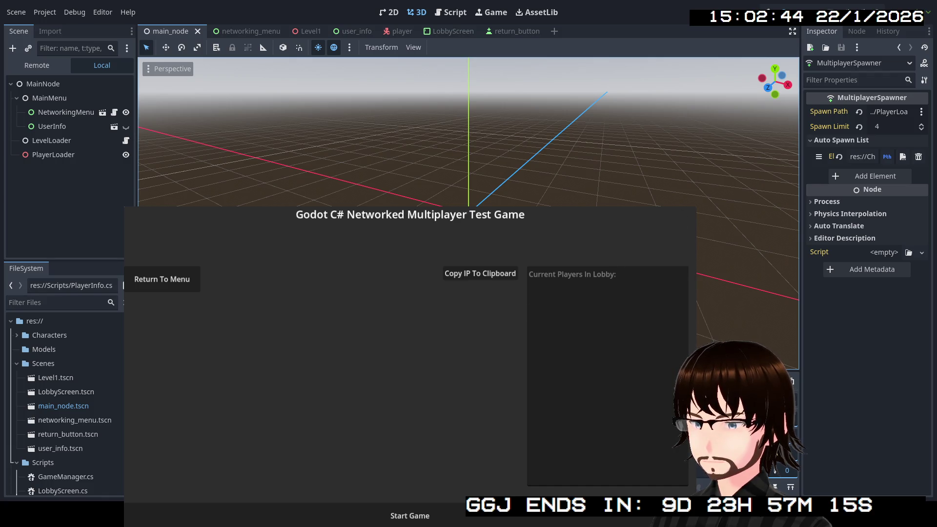
click(419, 519)
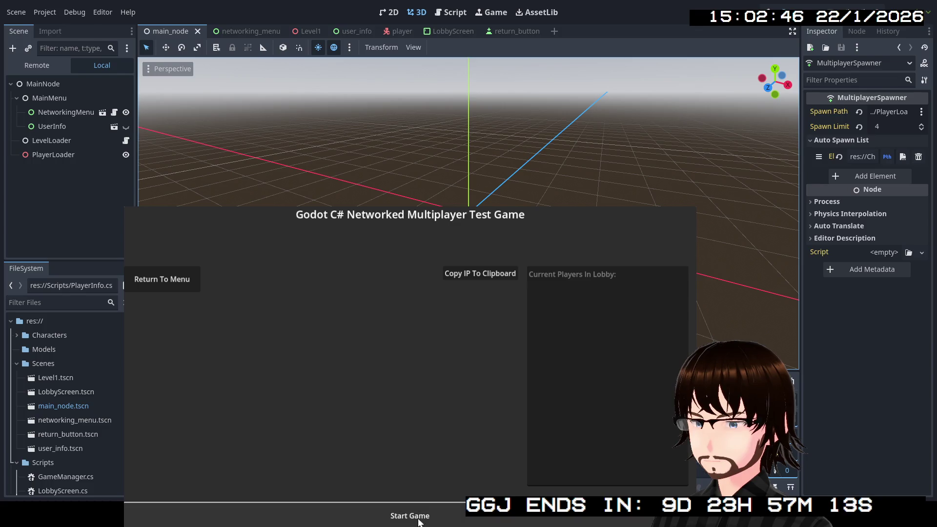
click(418, 519)
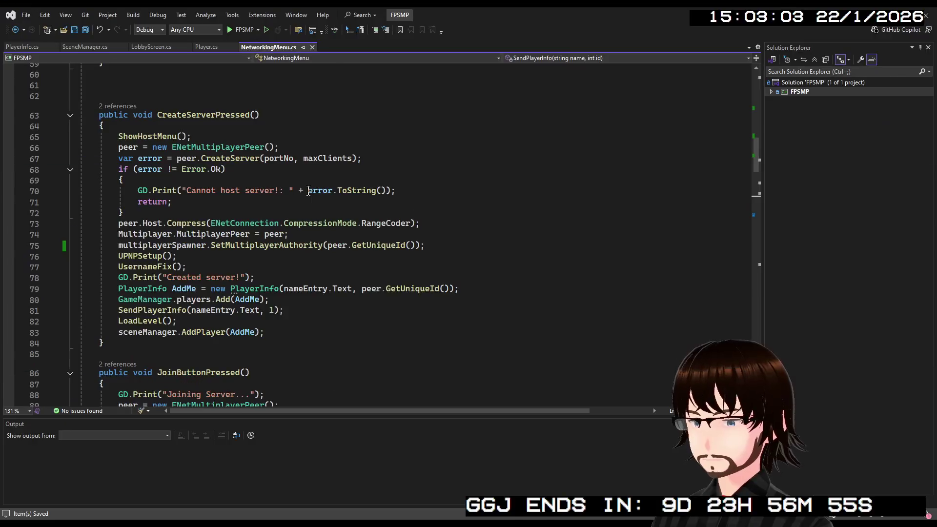
- Delete the post-host SetMultiplayerAuthority line and the multiplayerSpawner lookup in _Ready, then save
mouse_move(428, 245)
mouse_down()
mouse_move(168, 254)
mouse_move(289, 235)
mouse_up()
key(Delete)
scroll(187, 163, up, 6)
drag(102, 259, 99, 251)
key(Delete)
key(BackSpace)
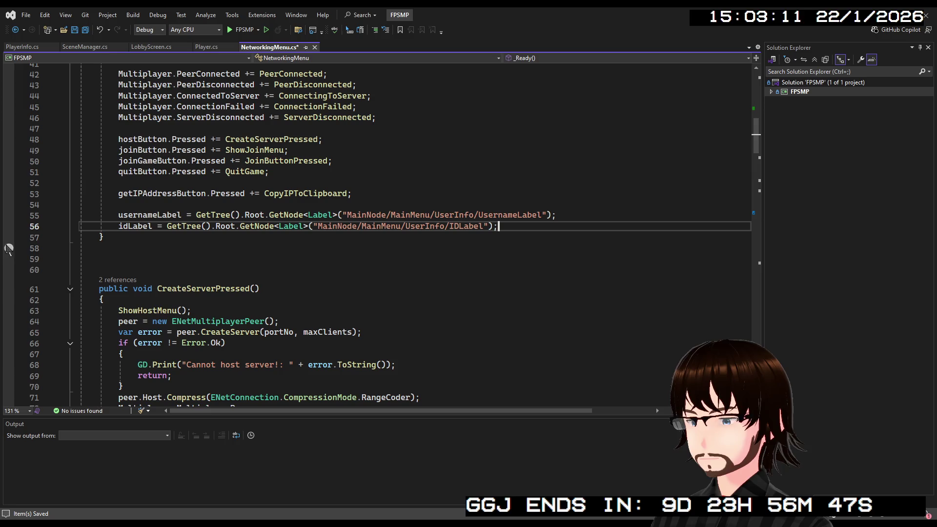
key(ctrl+s)
scroll(574, 197, down, 12)
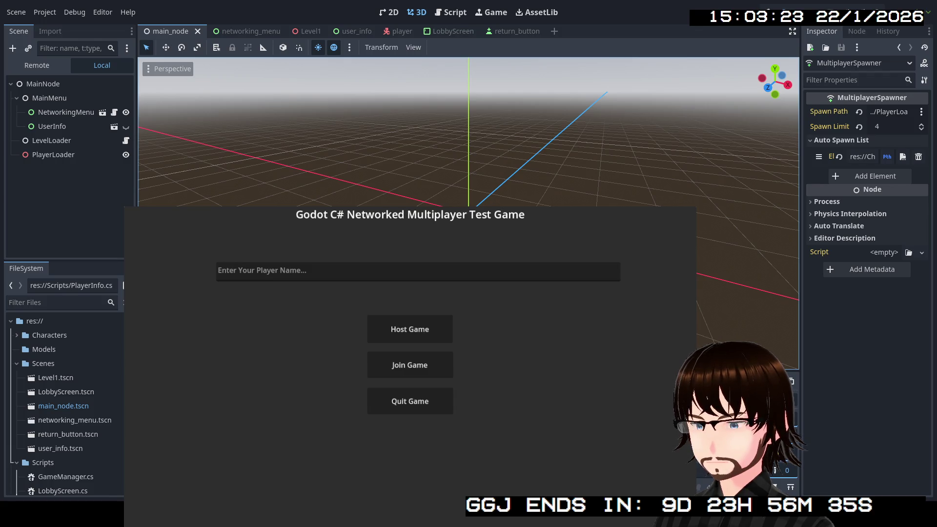
- Host a game, check the grey 3D level loads with the player's first-person view, then close it
click(428, 329)
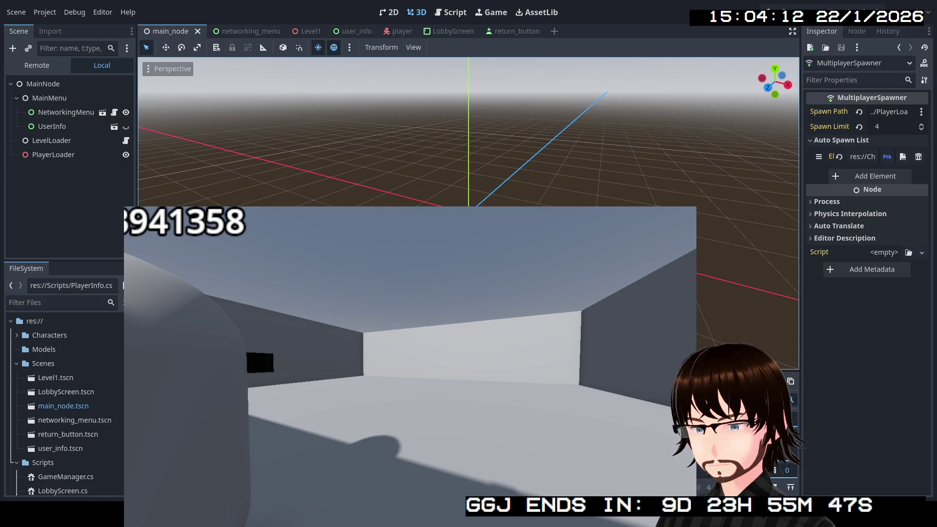
click(811, 12)
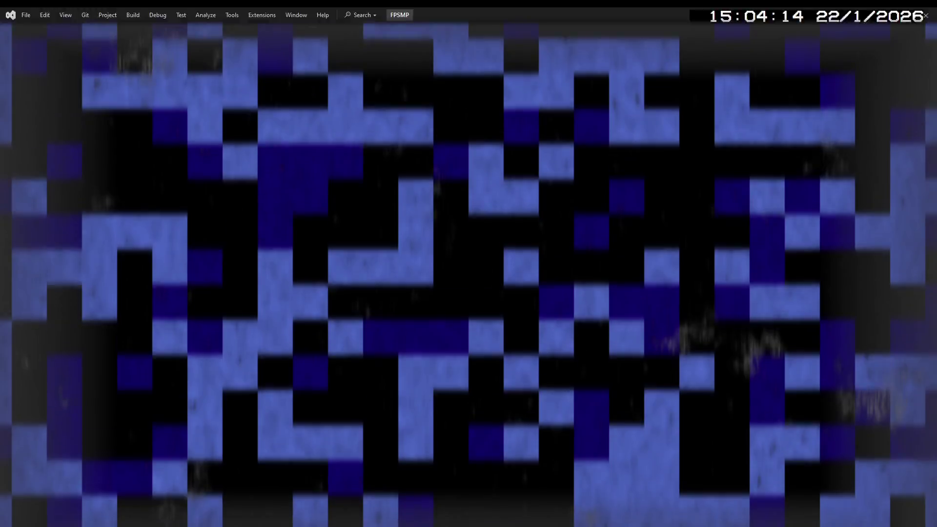
- Change line 124's RpcId(id, "SendPlayerInfo", …) to Rpc("SendPlayerInfo", player.Name, player.ID)
scroll(225, 281, down, 5)
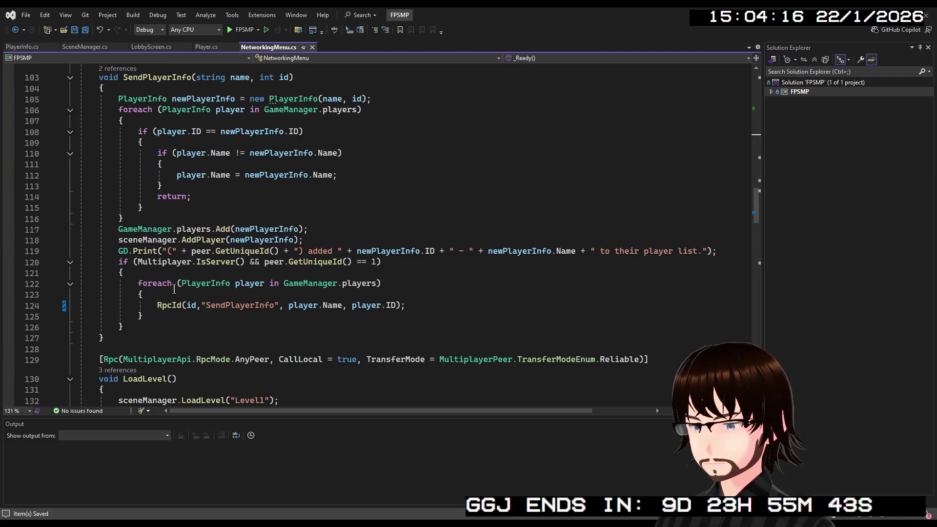
click(182, 306)
key(BackSpace)
key(BackSpace)
click(189, 306)
key(BackSpace)
key(BackSpace)
key(BackSpace)
- Review SendPlayerInfo's loop, highlighting the newPlayerInfo uses and GetUniqueId calls
click(398, 298)
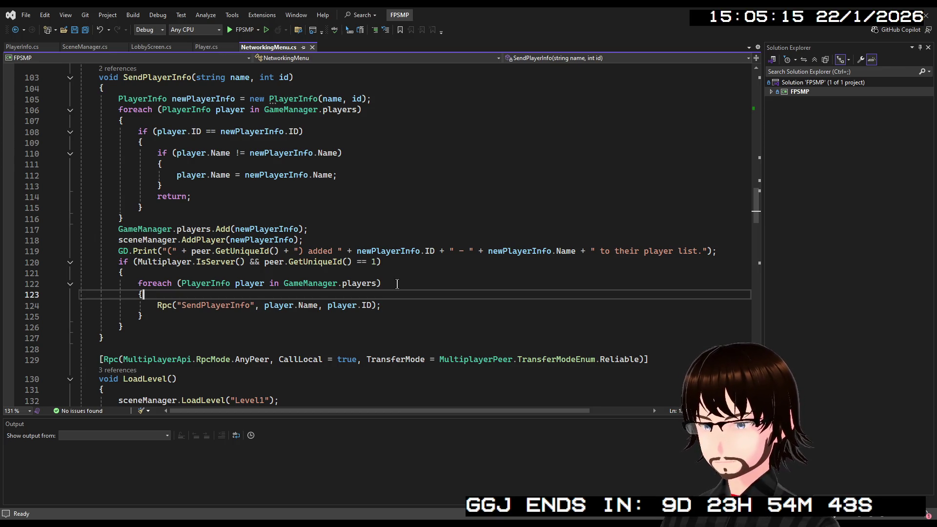
click(180, 240)
click(198, 229)
click(263, 215)
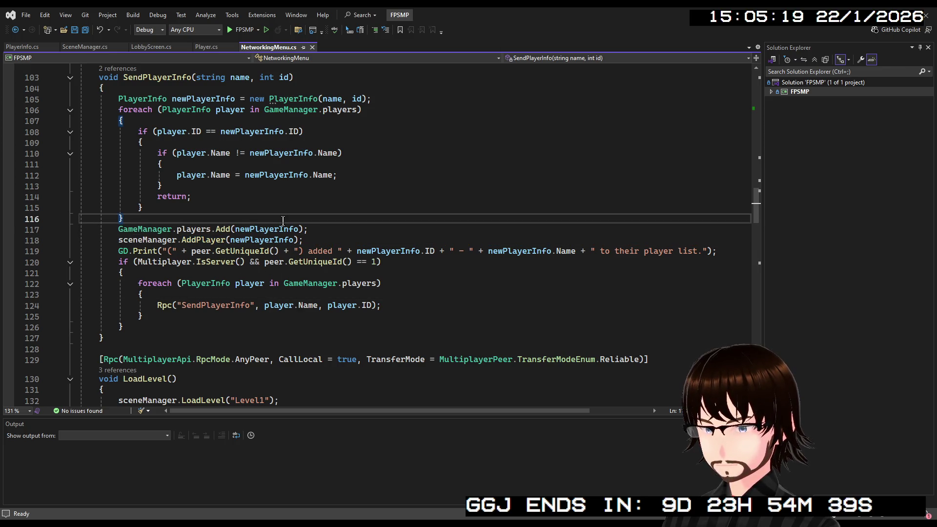
click(266, 229)
double_click(248, 240)
click(312, 262)
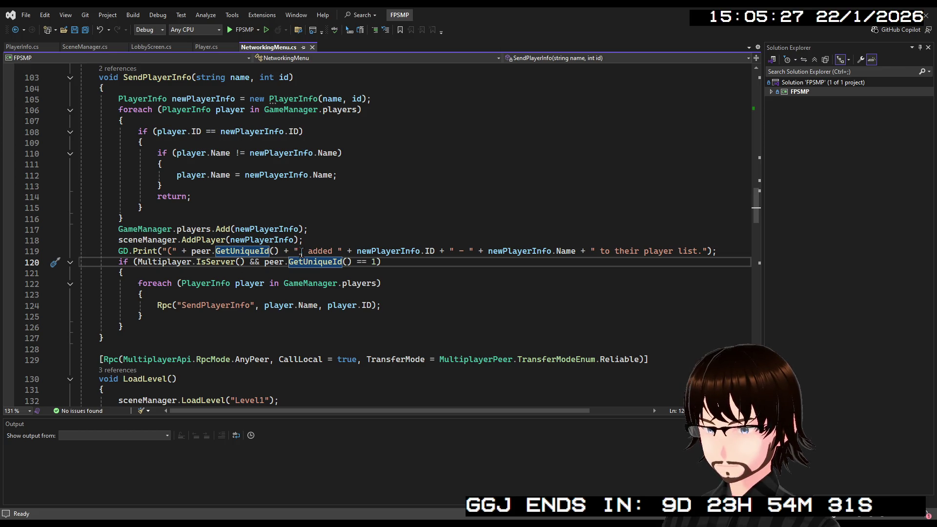
scroll(301, 253, down, 15)
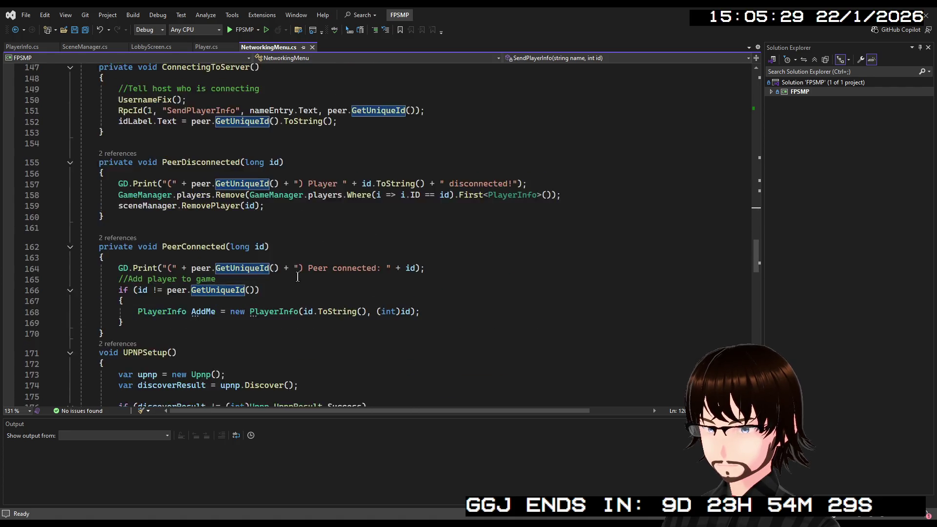
scroll(297, 277, down, 1)
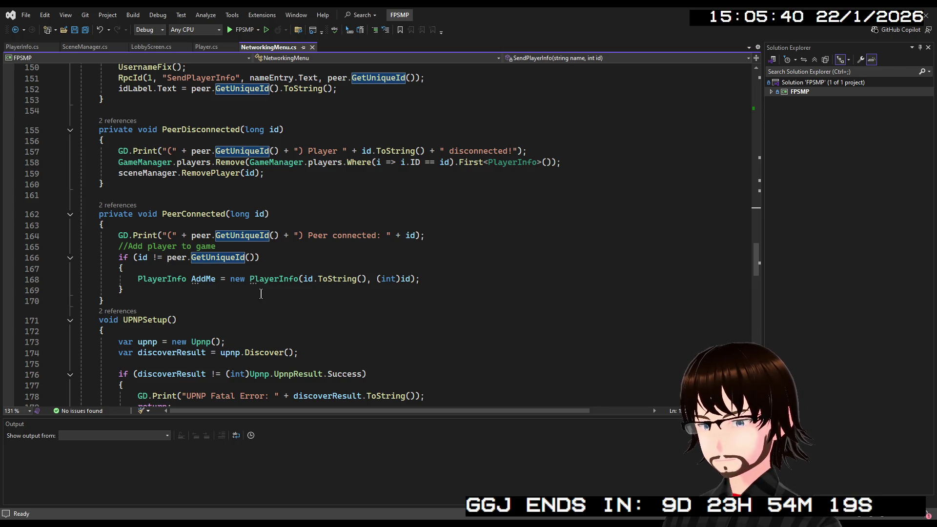
click(422, 279)
scroll(354, 266, up, 17)
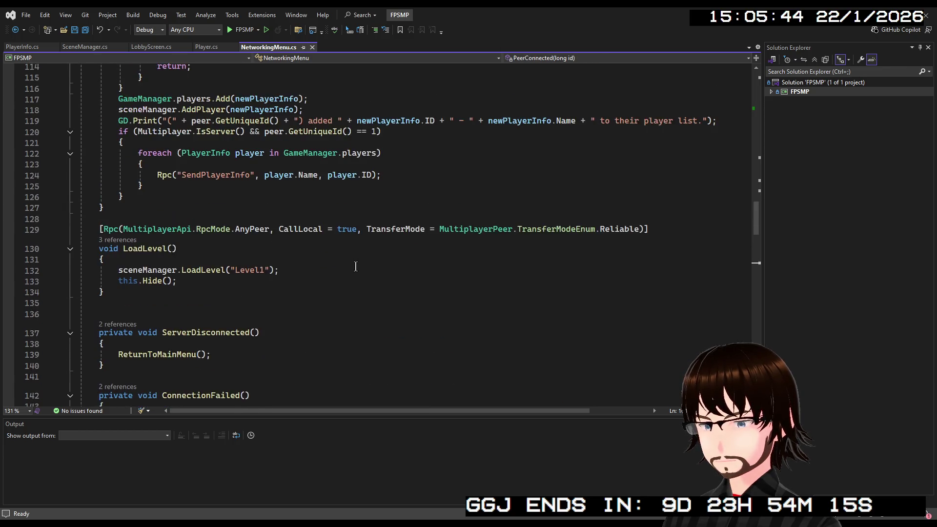
scroll(274, 250, down, 4)
scroll(275, 251, up, 4)
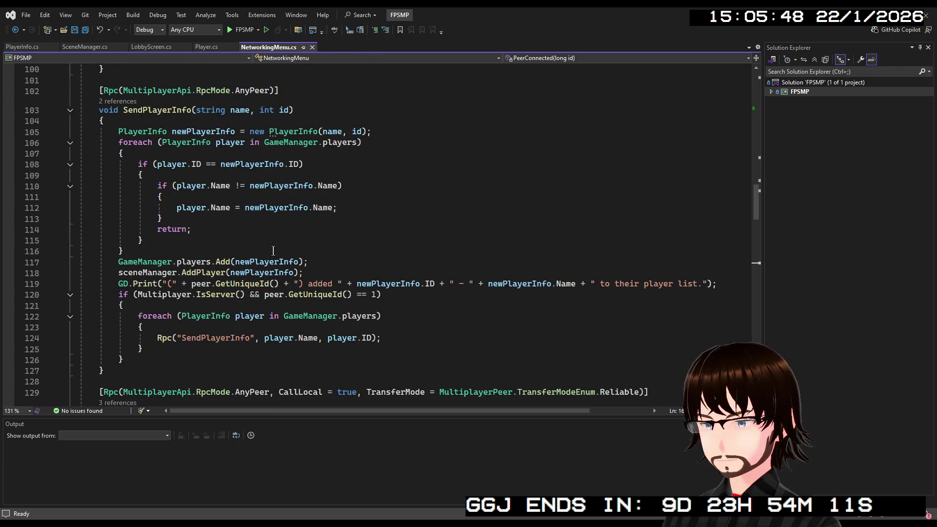
- Add an empty void AddPlayer(PlayerInfo player) method after SendPlayerInfo
click(112, 371)
key(Return)
scroll(208, 306, down, 2)
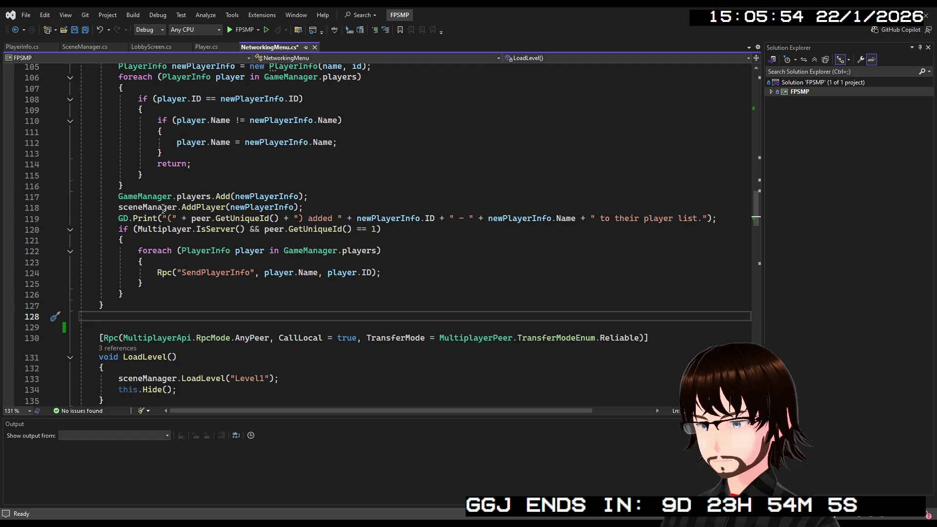
text(void AddPlayer()
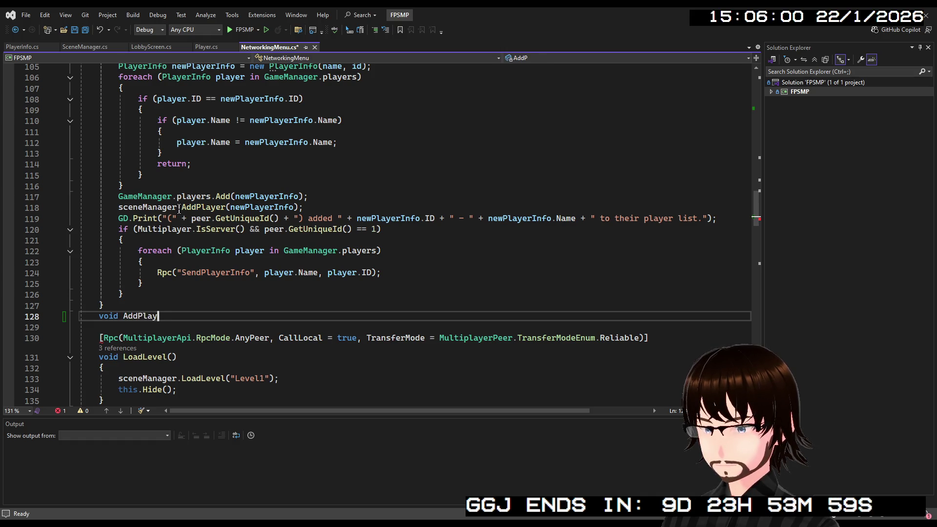
key(Tab)
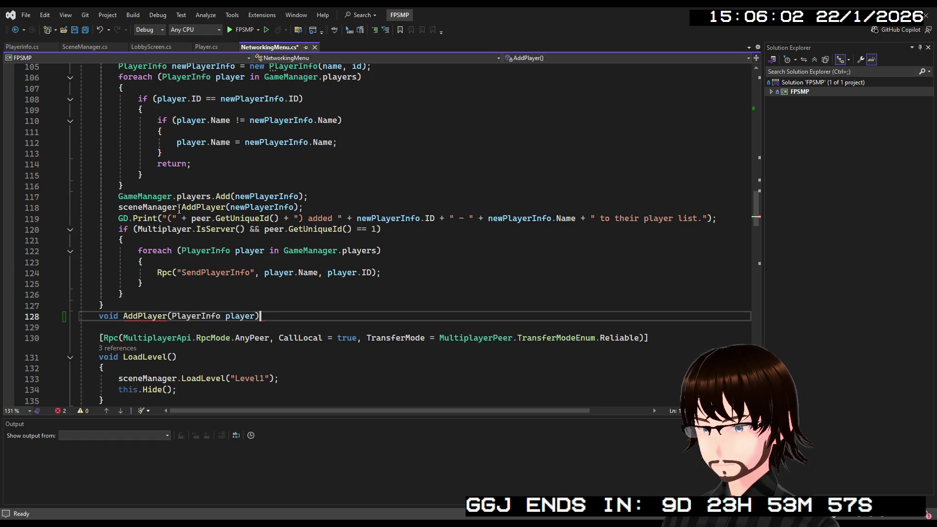
key(Return)
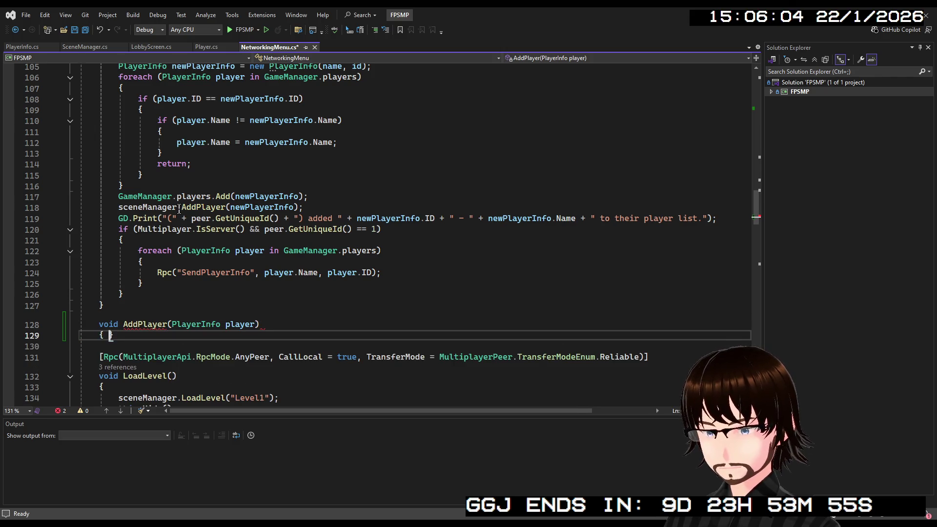
text({)
key(Return)
key(Escape)
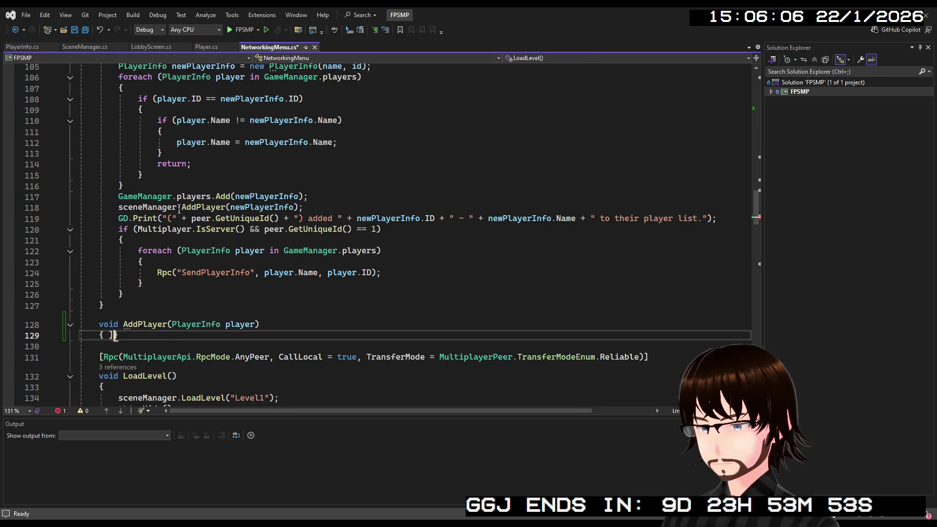
key(Tab)
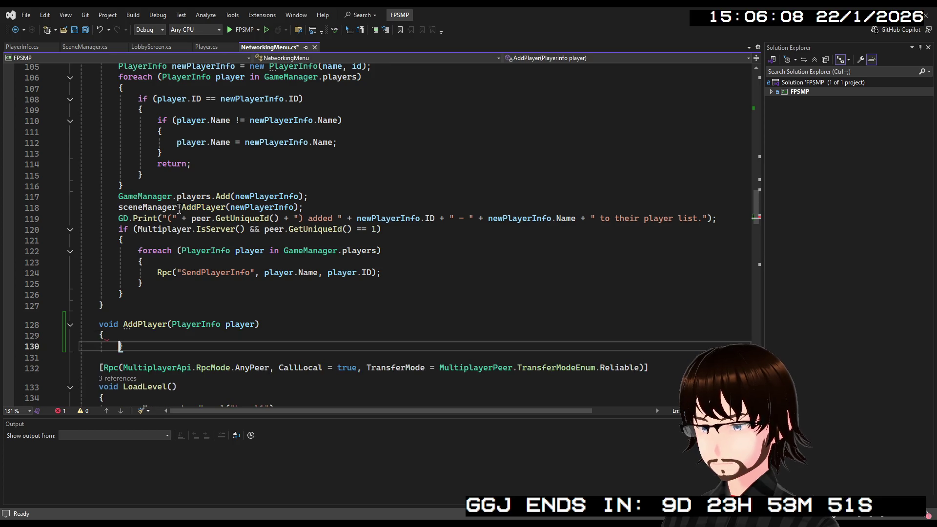
key(Up)
key(Down)
key(BackSpace)
key(BackSpace)
key(Return)
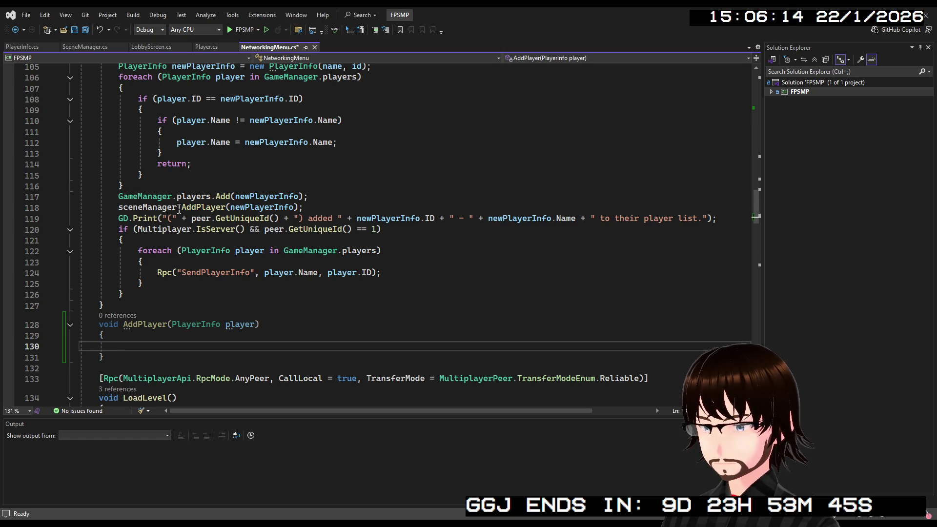
- Give AddPlayer the same Rpc AnyPeer attribute used on LoadLevel
scroll(578, 386, down, 1)
scroll(578, 386, down, 2)
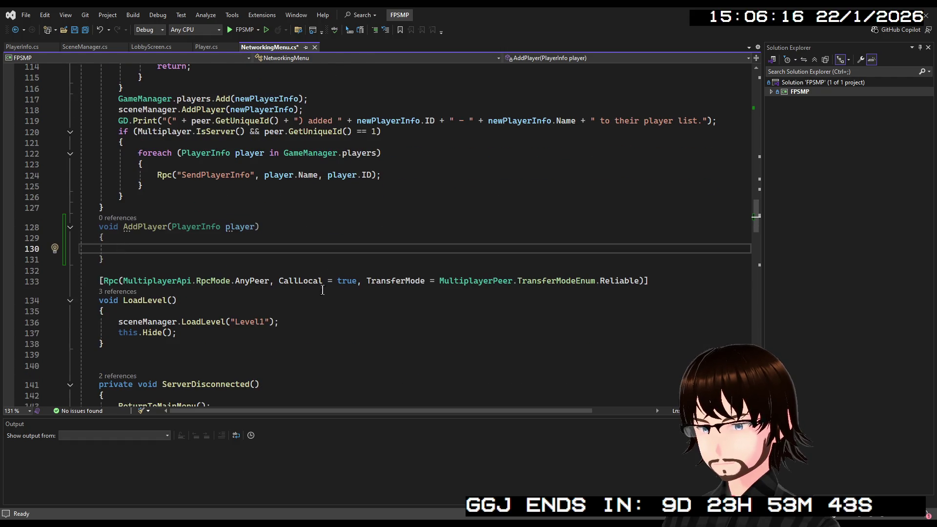
drag(274, 281, 100, 280)
key(ctrl+c)
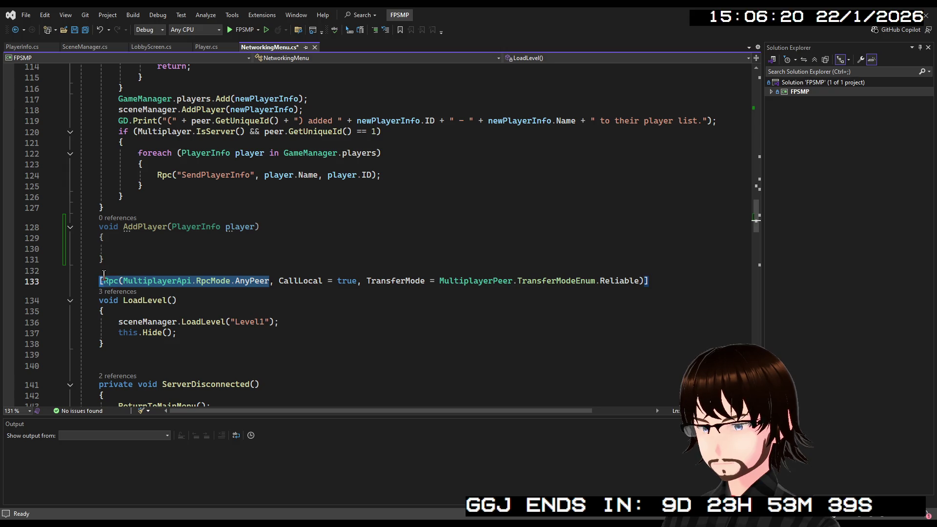
click(139, 226)
click(141, 212)
key(Return)
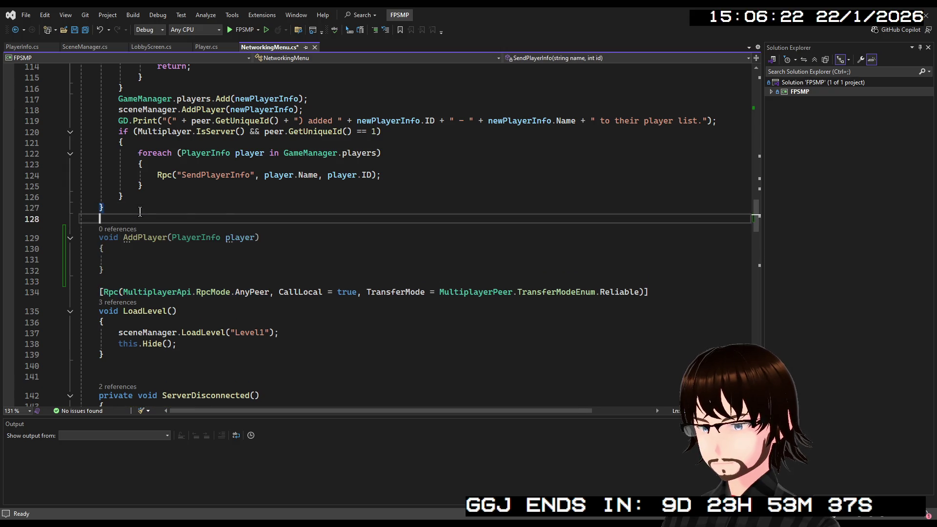
key(ctrl+v)
text())
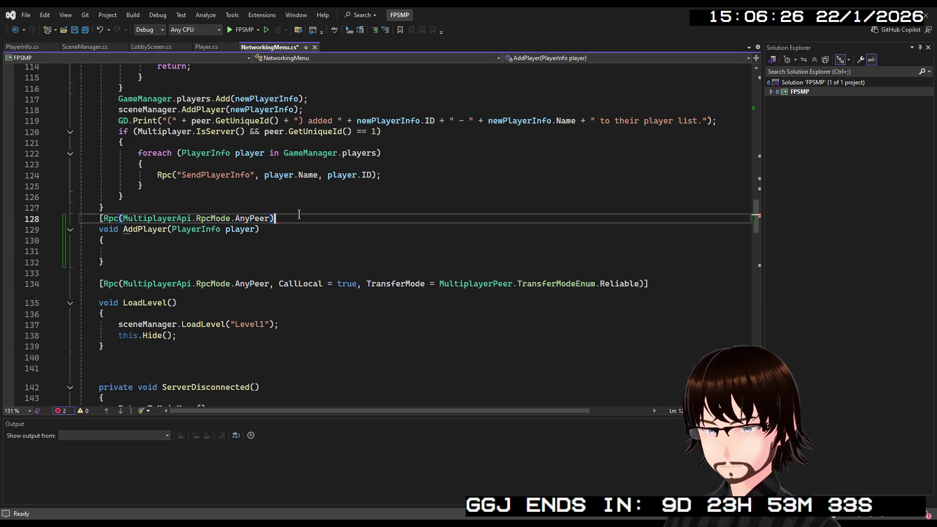
text(])
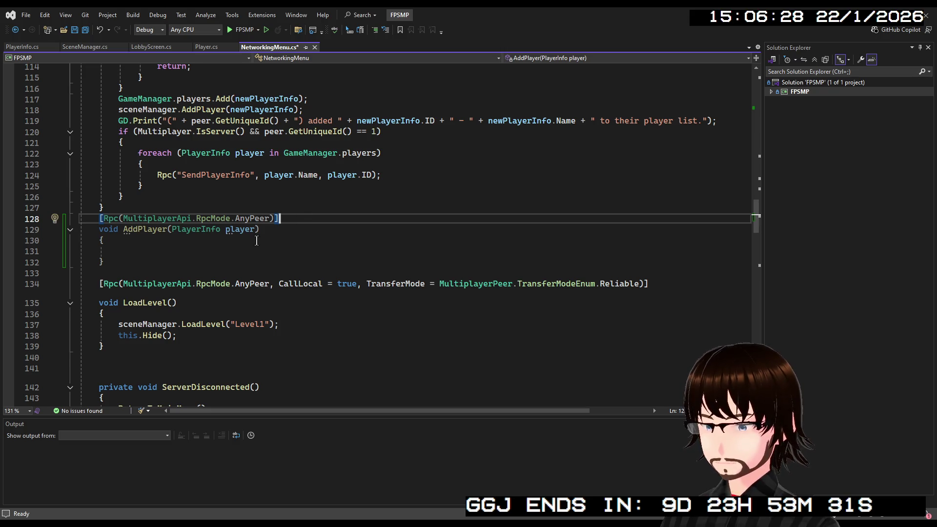
- Fill AddPlayer's body with sceneManager.AddPlayer(player) and save NetworkingMenu.cs
click(156, 253)
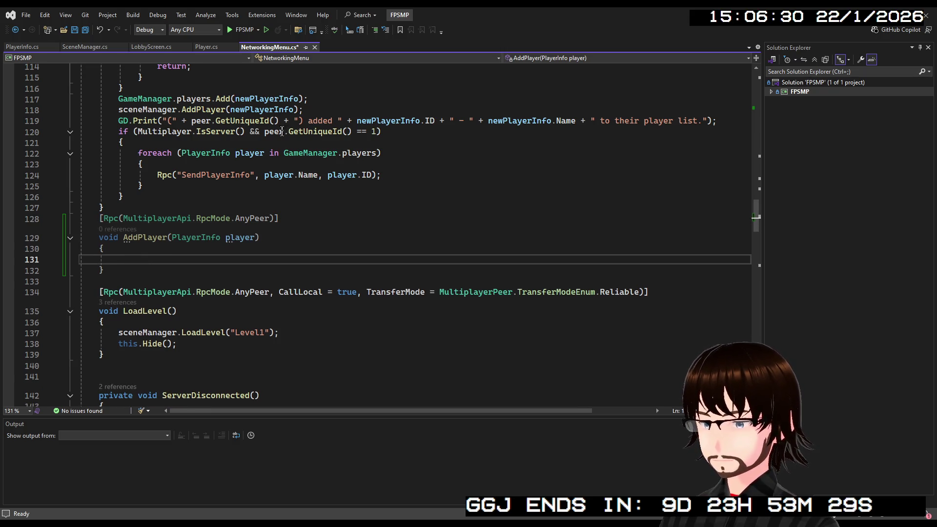
drag(304, 110, 114, 110)
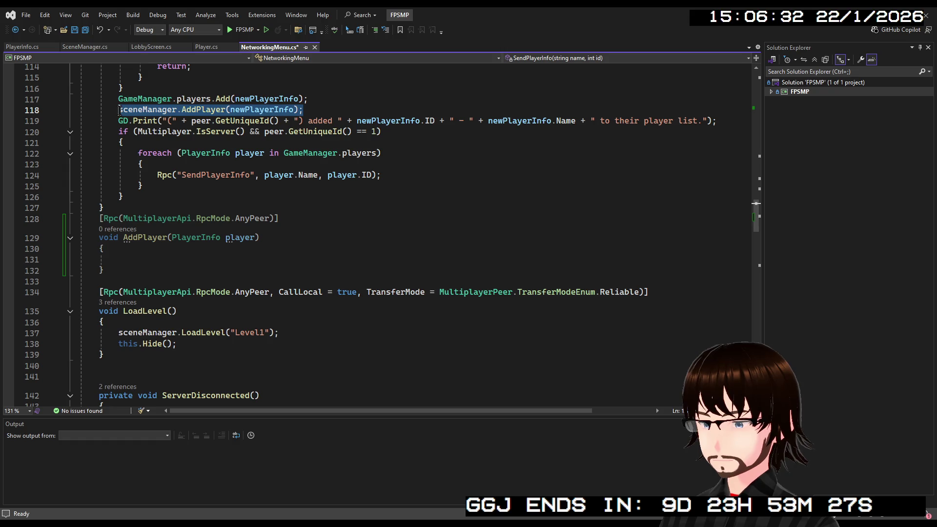
key(ctrl+c)
click(139, 261)
key(ctrl+v)
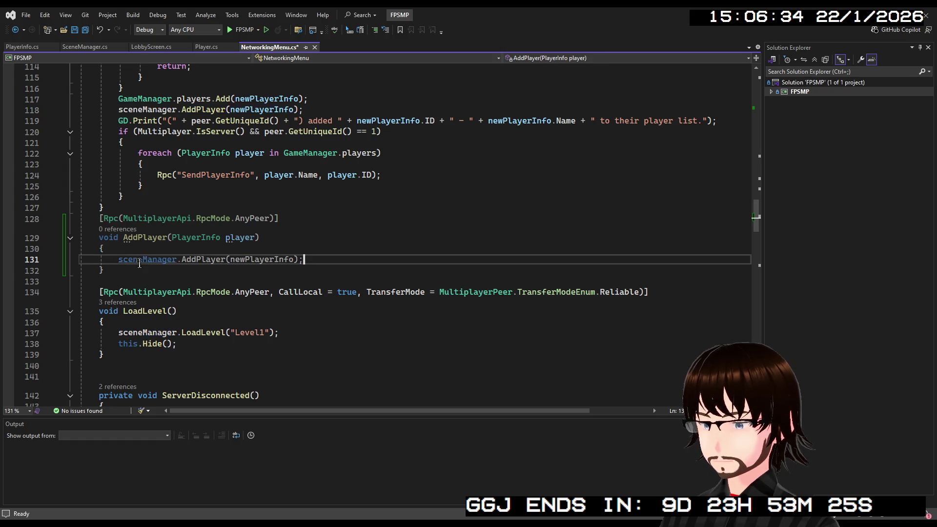
double_click(236, 238)
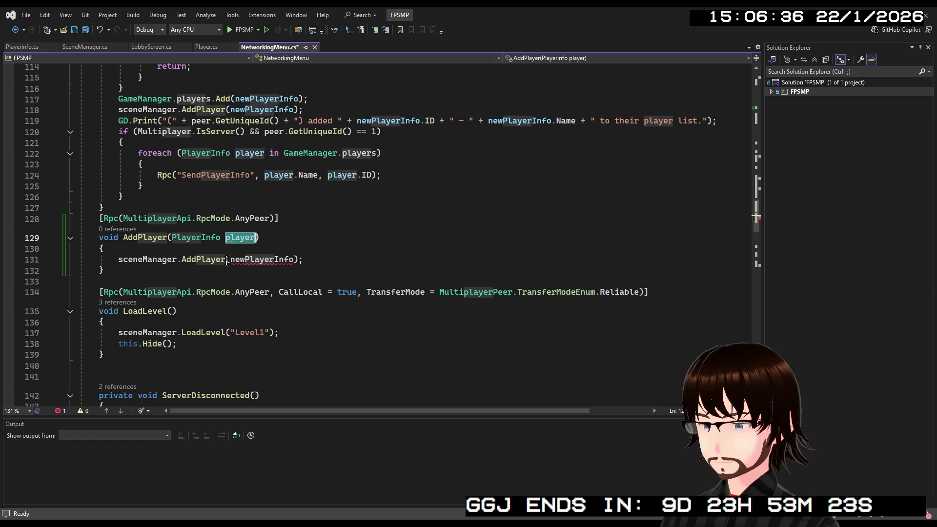
double_click(256, 259)
text(player)
key(End)
key(ctrl+s)
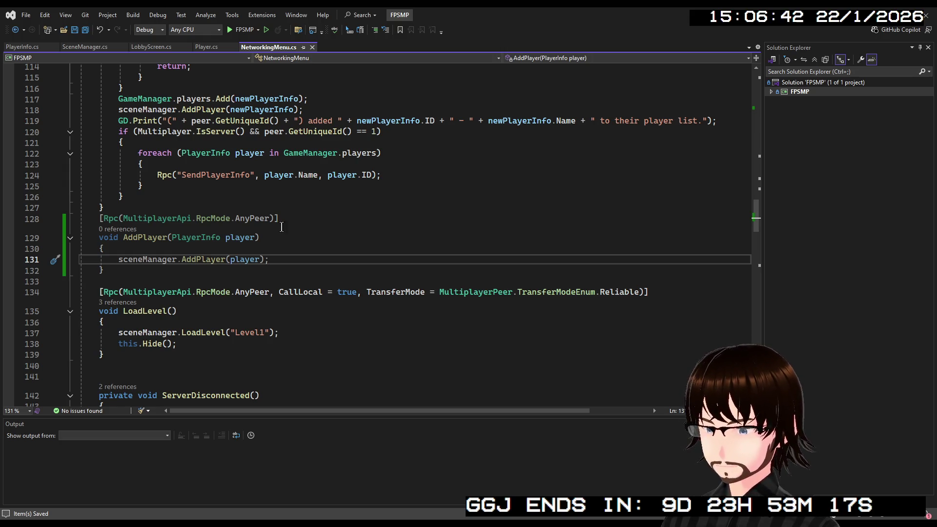
scroll(276, 216, up, 2)
- On line 118, replace AddPlayer(newPlayerInfo) with sceneManager.UpdatePlayerName(id, newPlayerInfo.Name)
scroll(276, 216, up, 3)
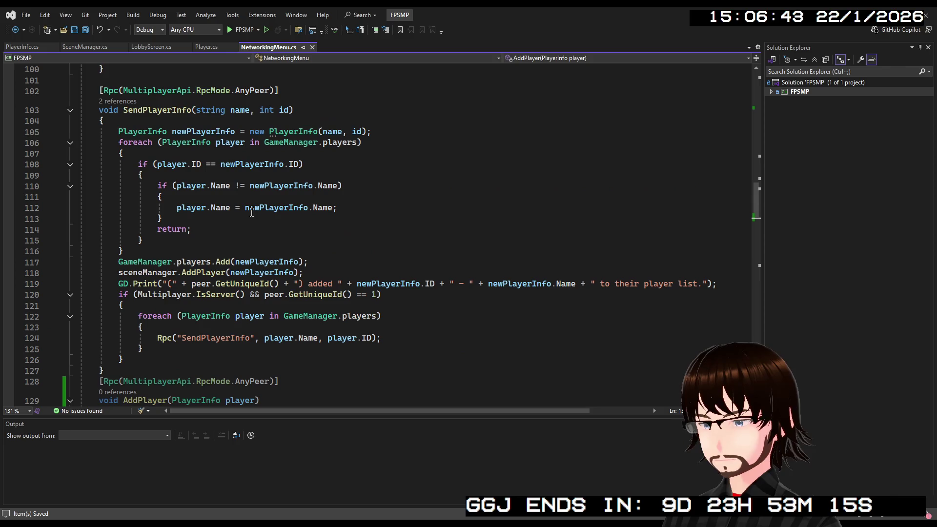
click(121, 273)
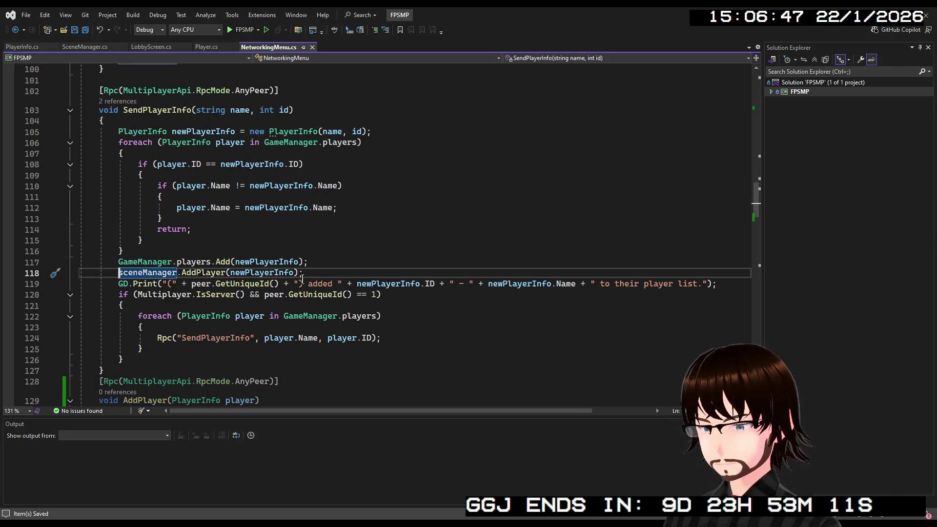
drag(303, 273, 181, 273)
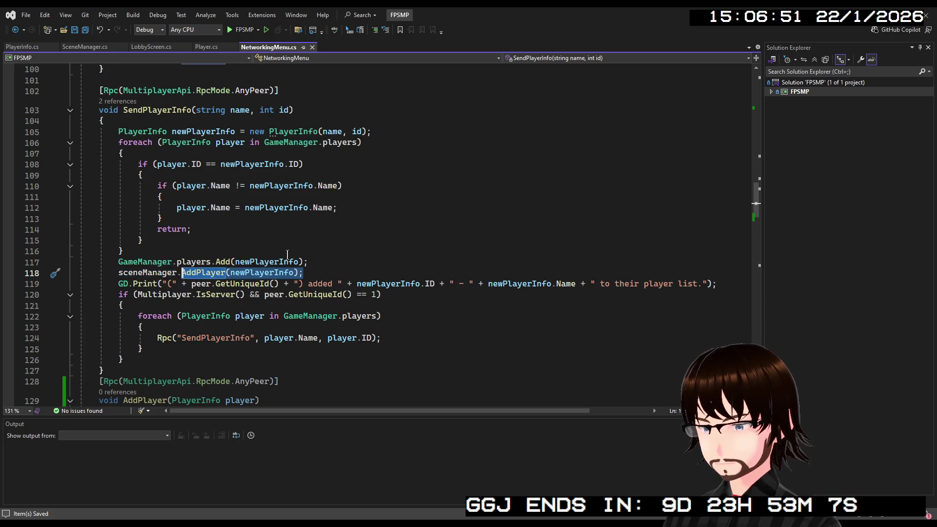
key(BackSpace)
key(BackSpace)
text(.U)
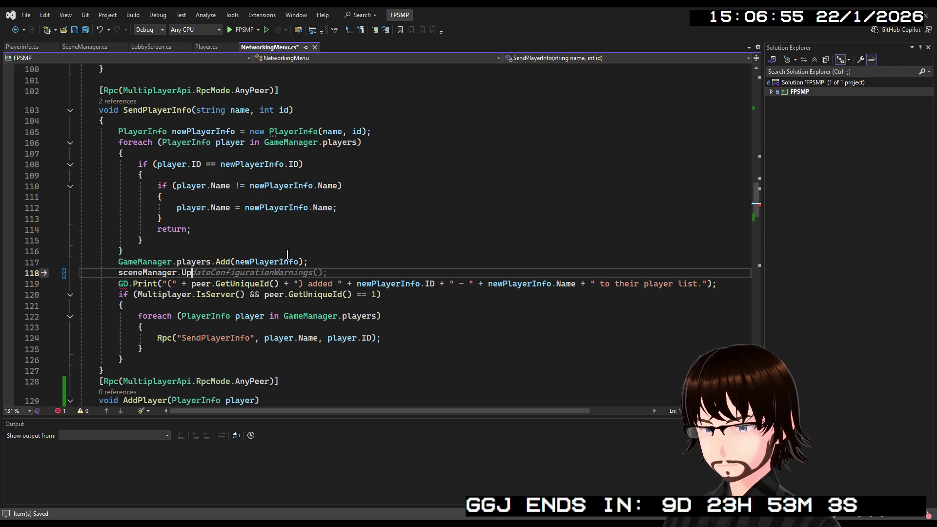
text(p)
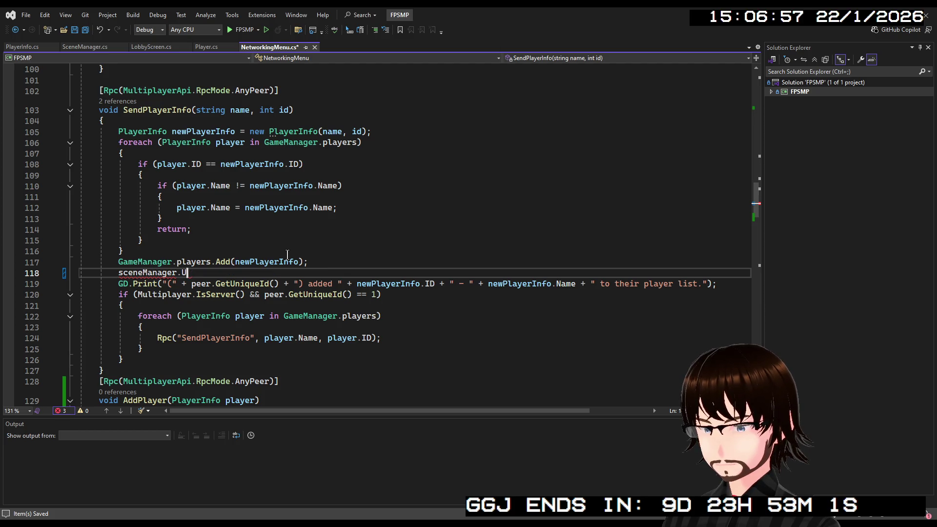
key(Tab)
text(())
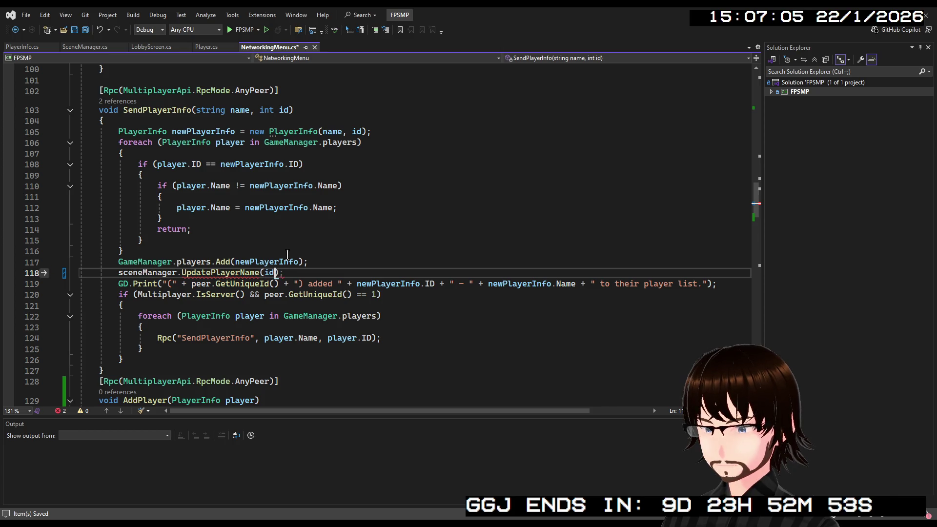
text(,)
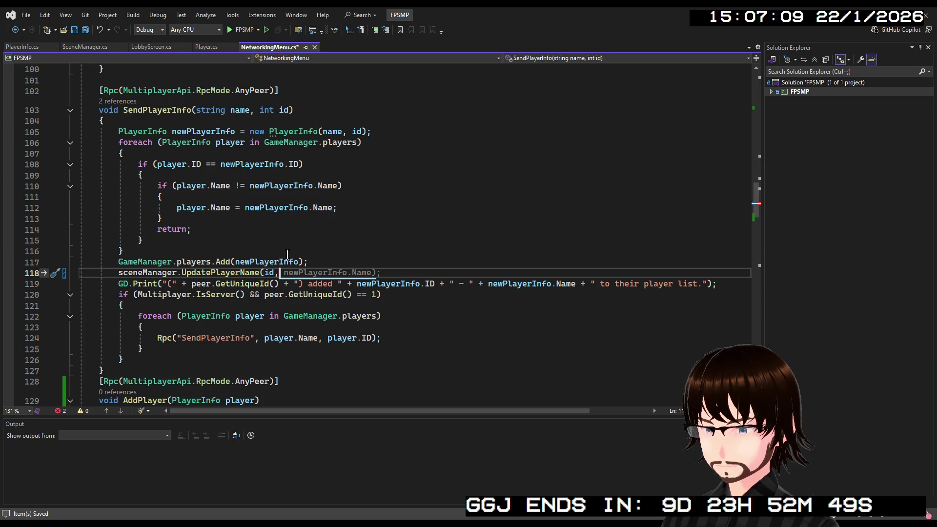
key(Tab)
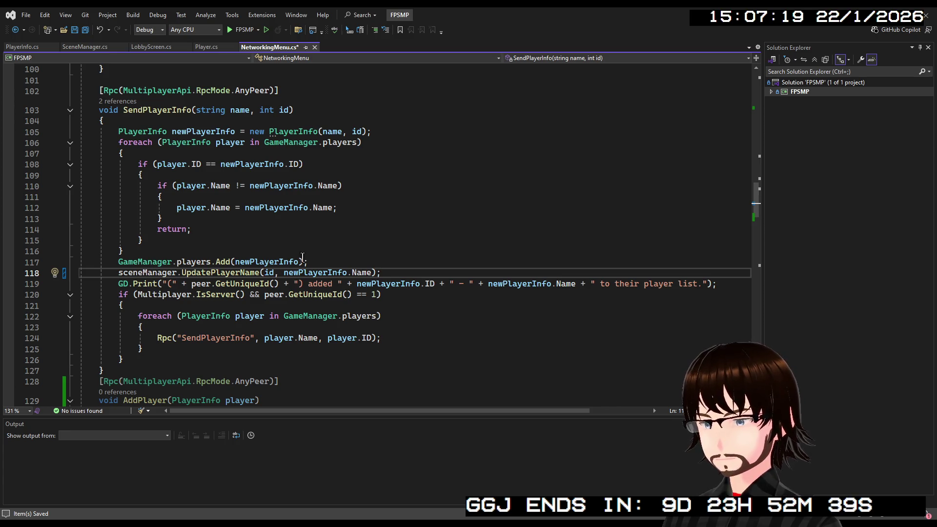
- Below the AddMe line in PeerConnected, add RpcId(id, "AddPlayer", AddMe);
scroll(284, 254, down, 2)
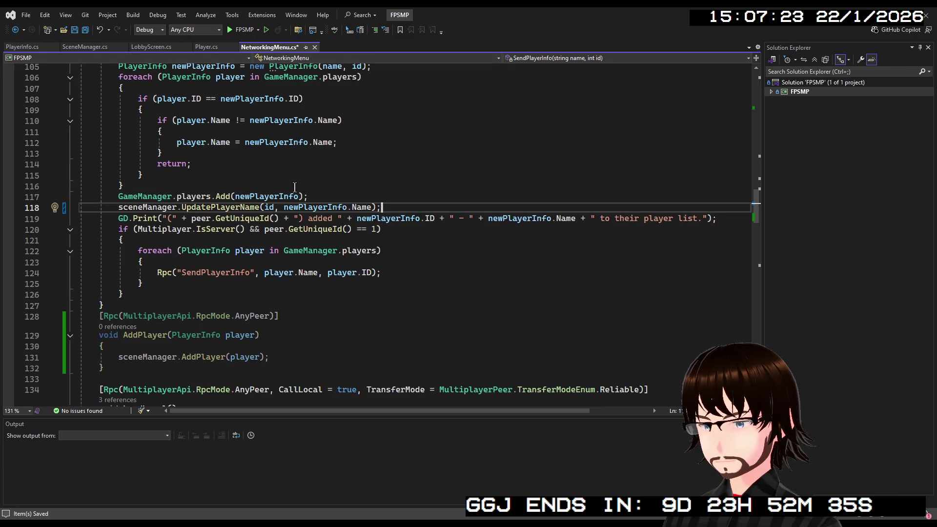
scroll(256, 254, down, 10)
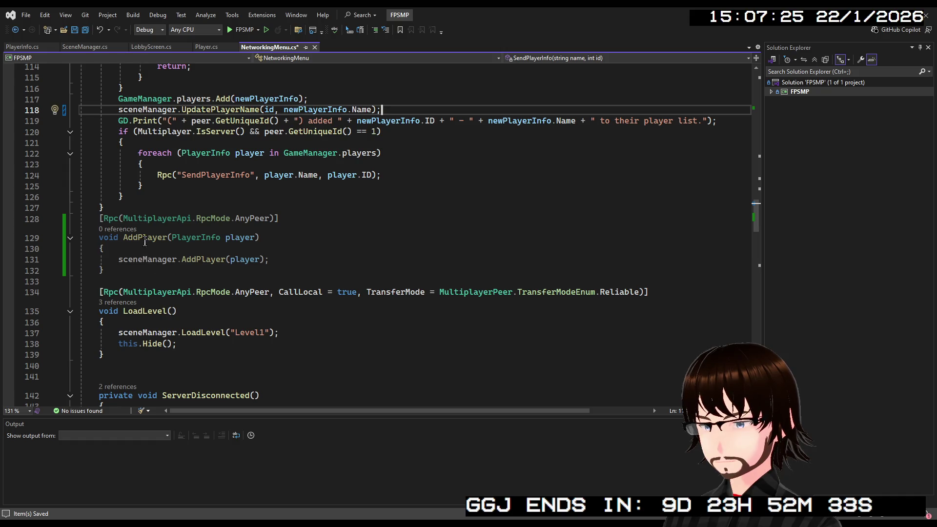
scroll(164, 221, down, 16)
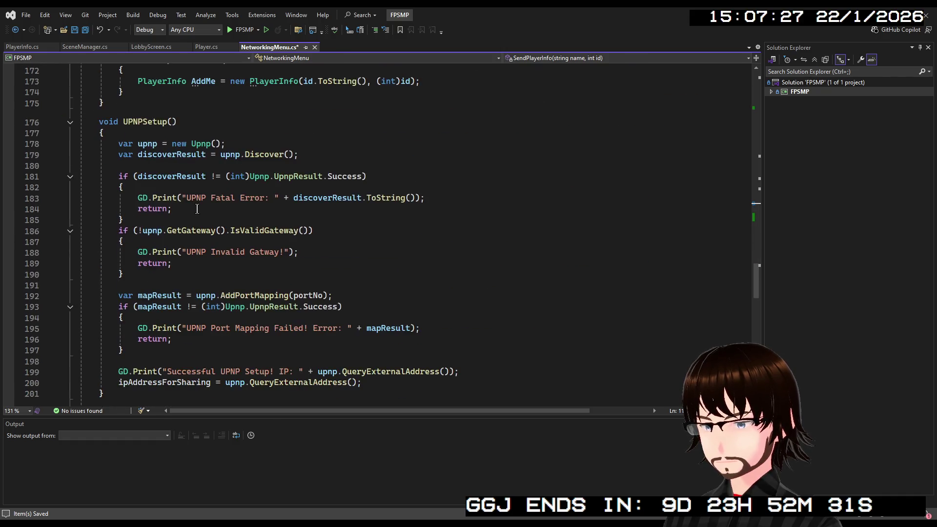
scroll(199, 213, down, 19)
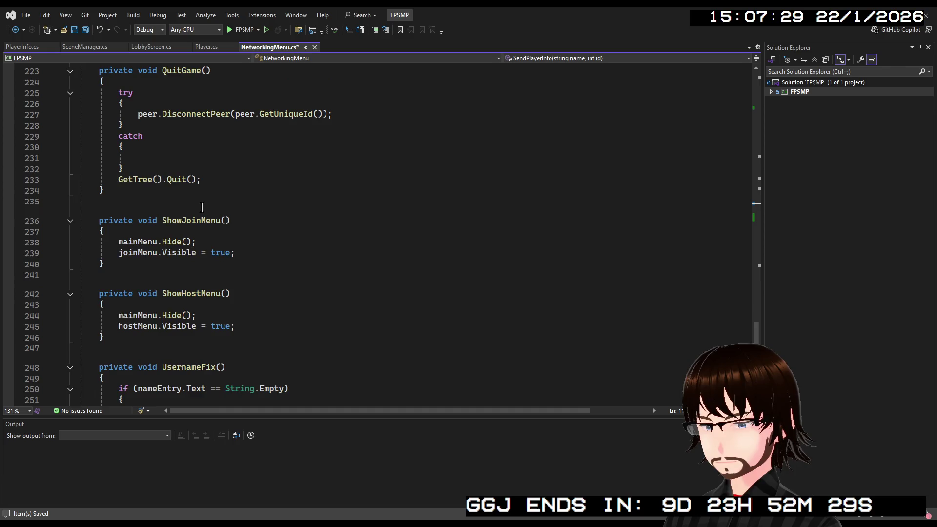
scroll(202, 210, up, 20)
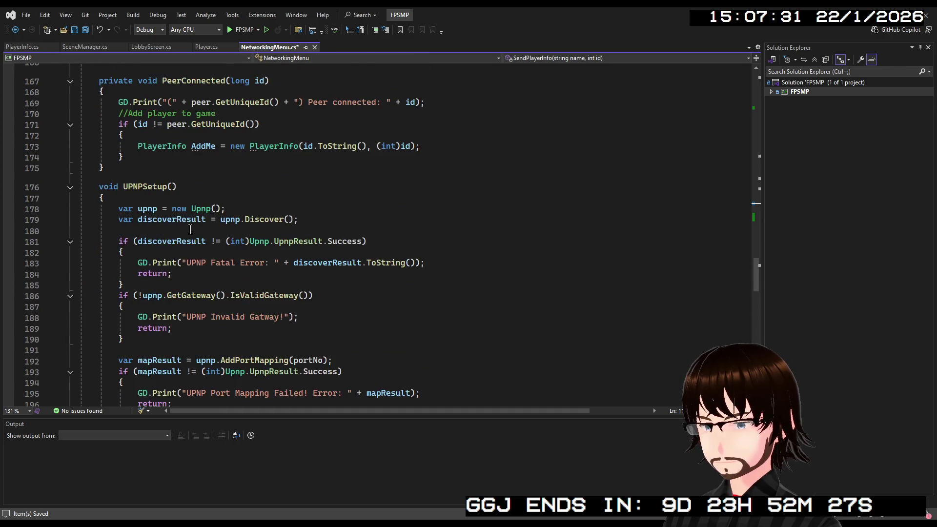
scroll(192, 229, up, 1)
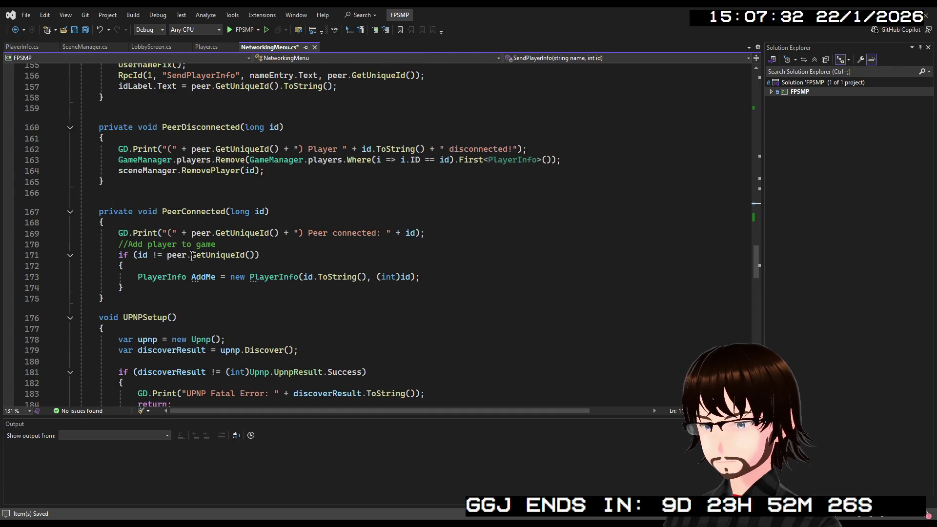
click(432, 279)
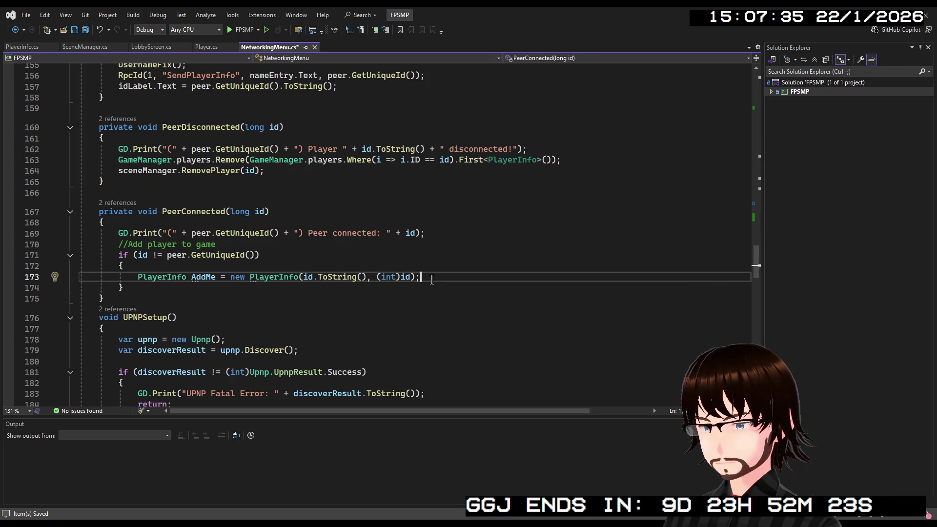
key(Return)
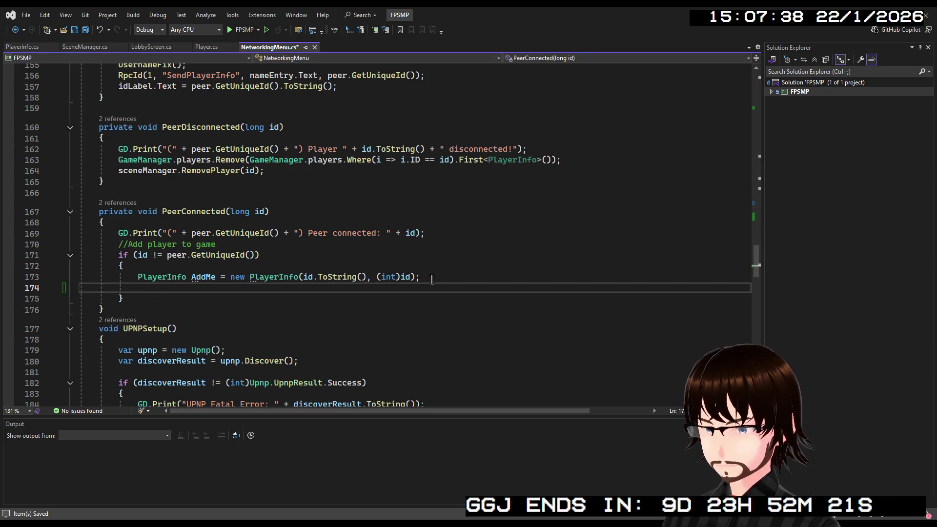
text(R)
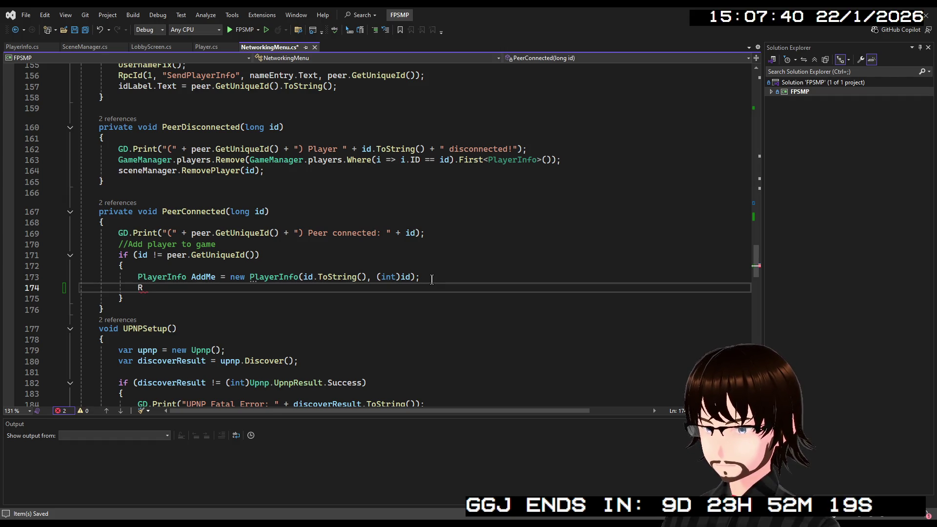
text(()
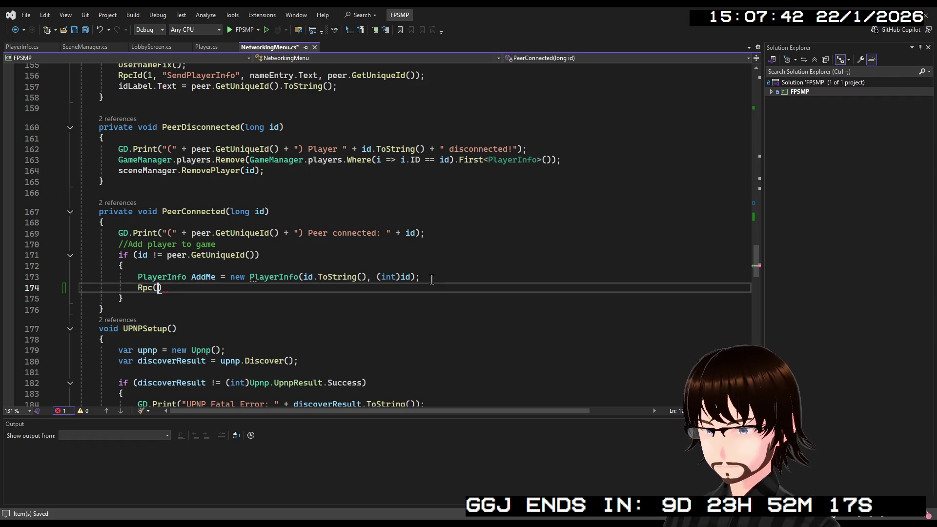
key(Left)
text(ID)
key(Right)
text(d, )
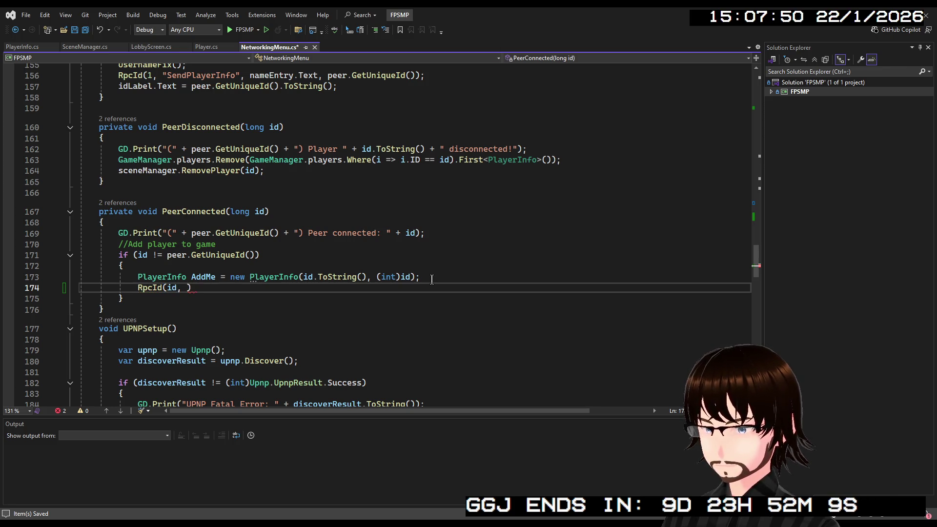
text("Add)
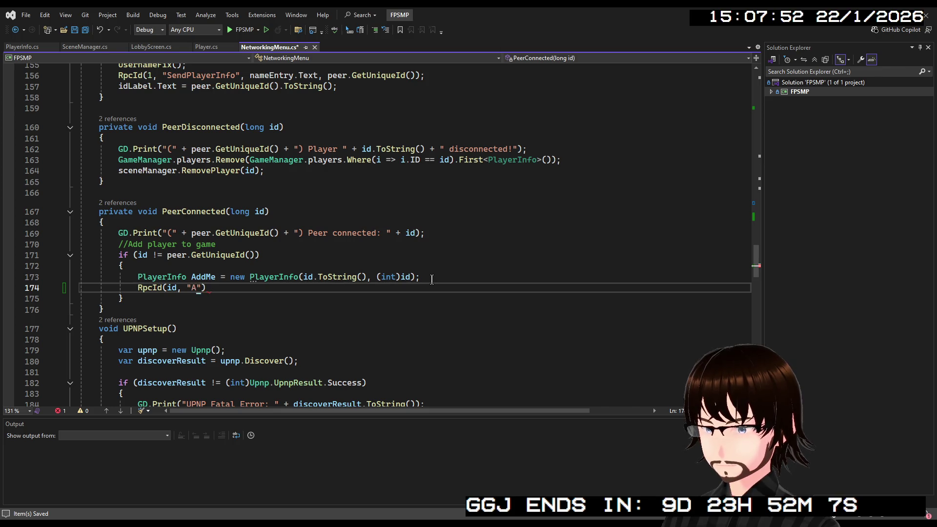
text(Player")
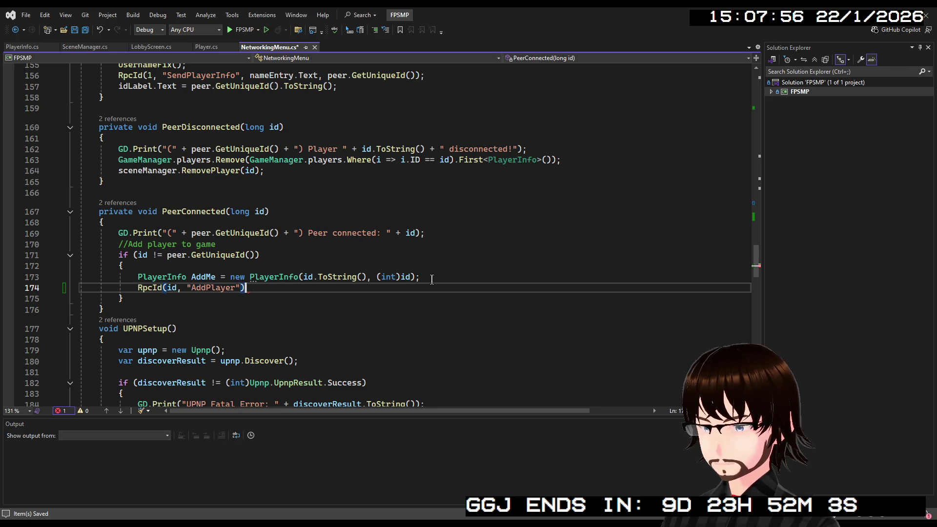
text(, )
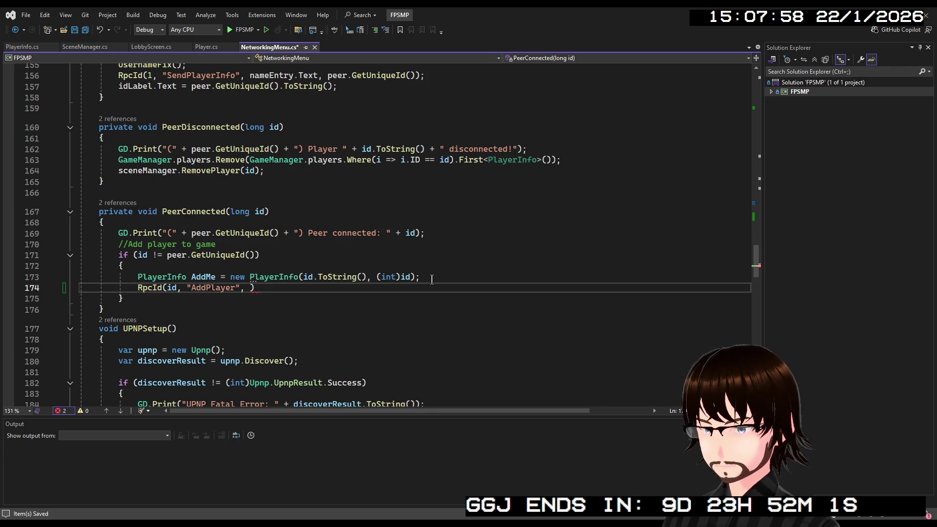
text(a)
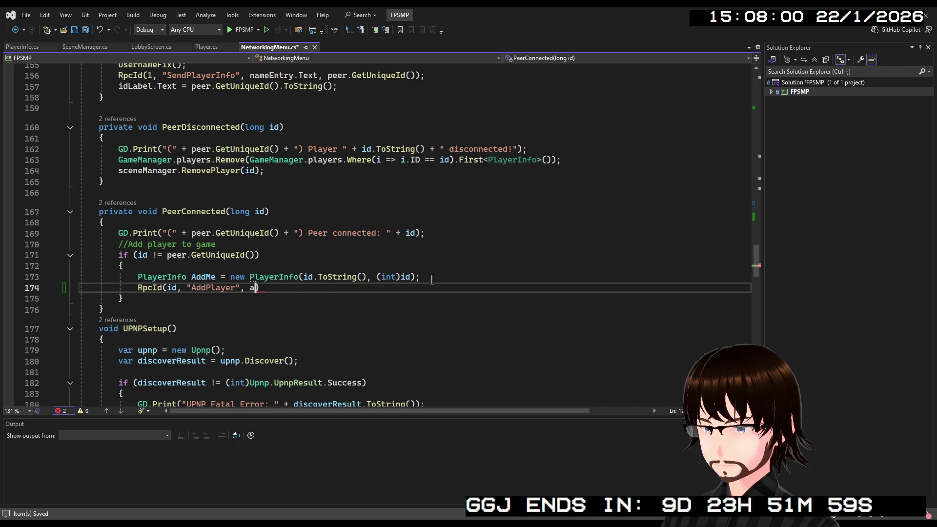
key(BackSpace)
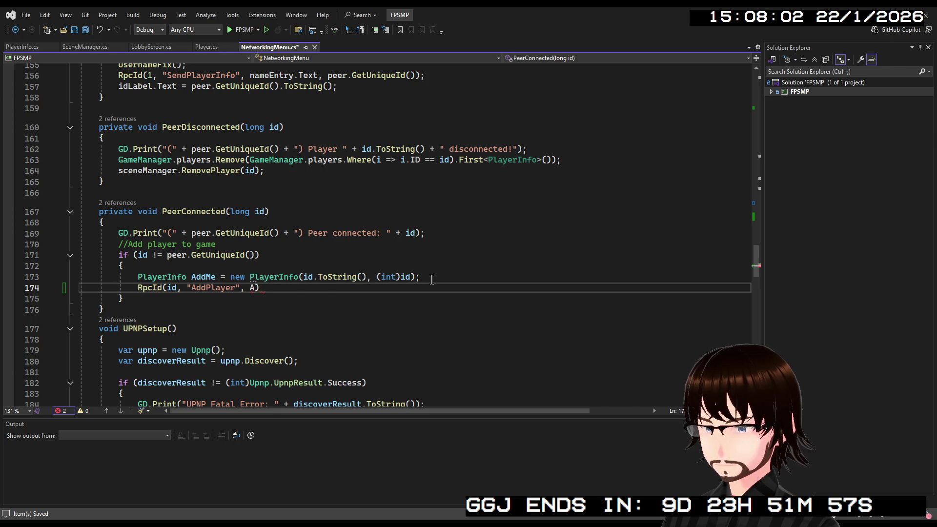
text(ddMe);)
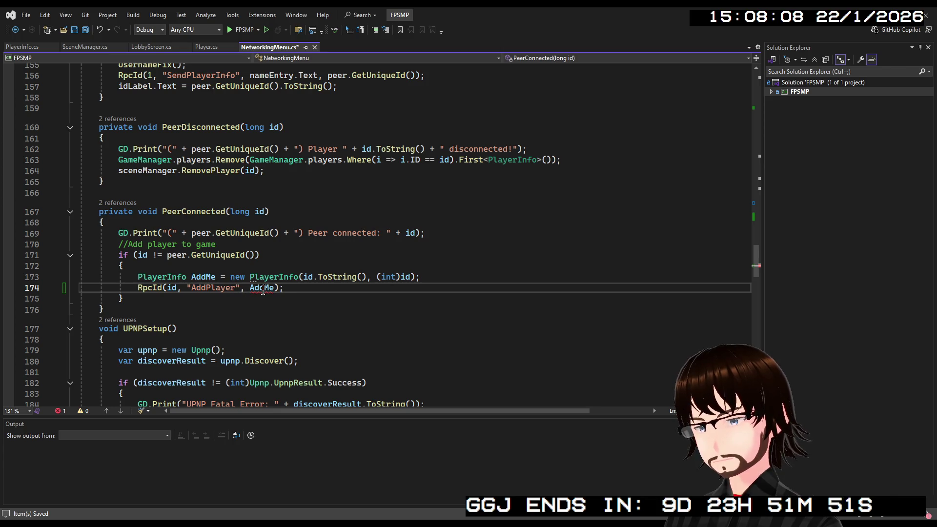
- Change AddPlayer's PlayerInfo player parameter to (int id, string name)
scroll(263, 290, up, 15)
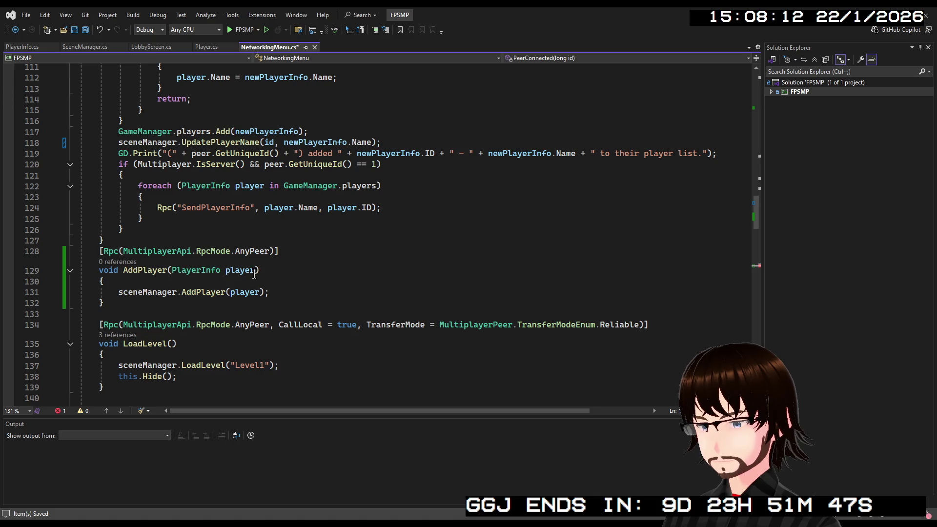
drag(254, 270, 170, 270)
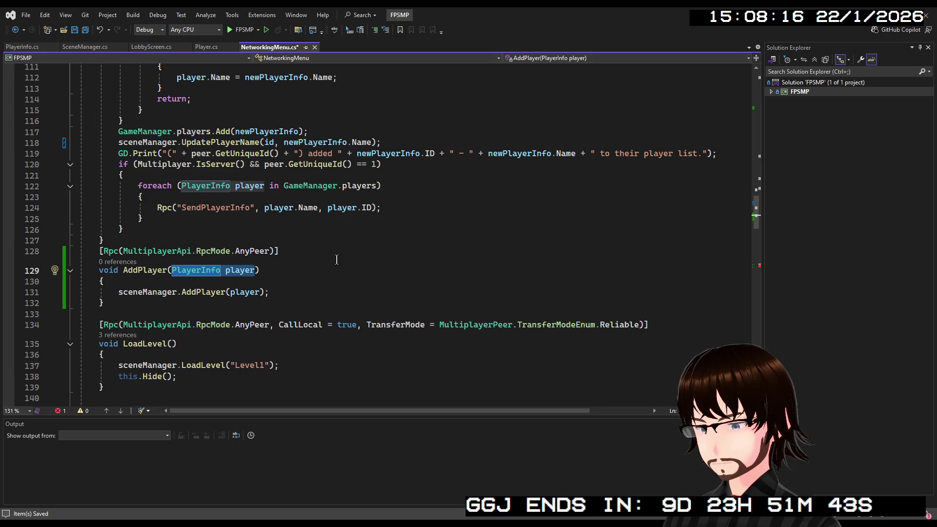
text(string)
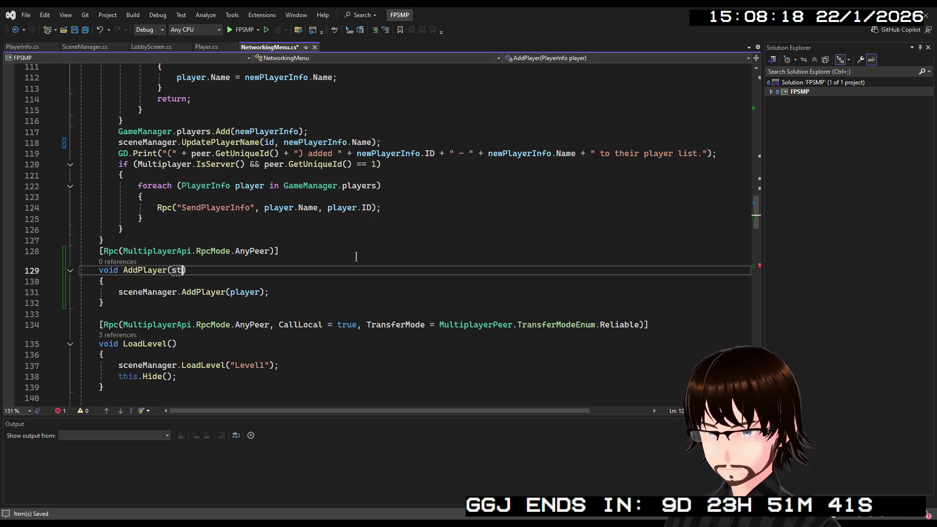
text( i)
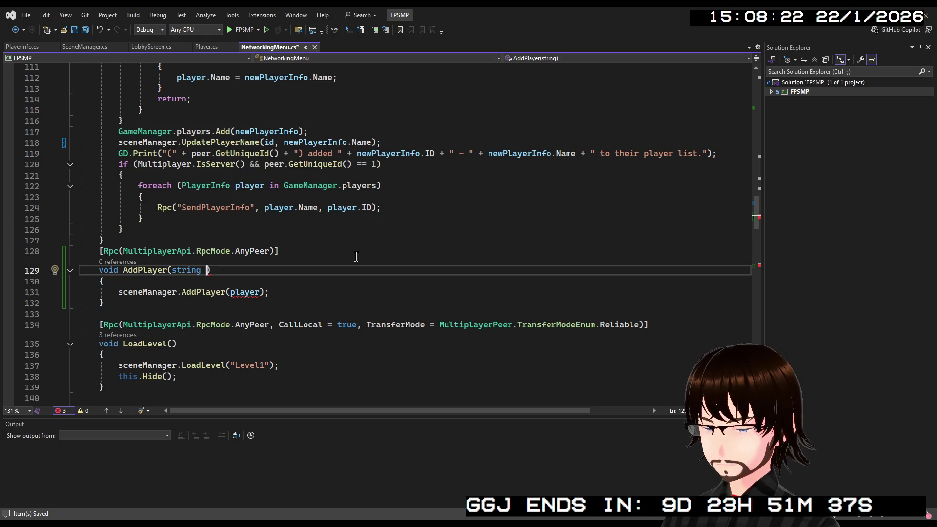
text(d, name)
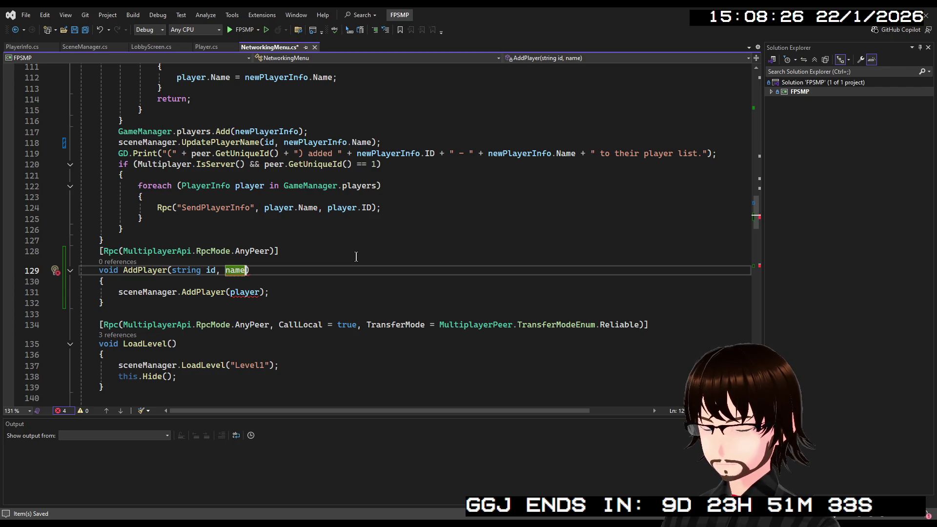
key(Left)
key(Left)
text(string)
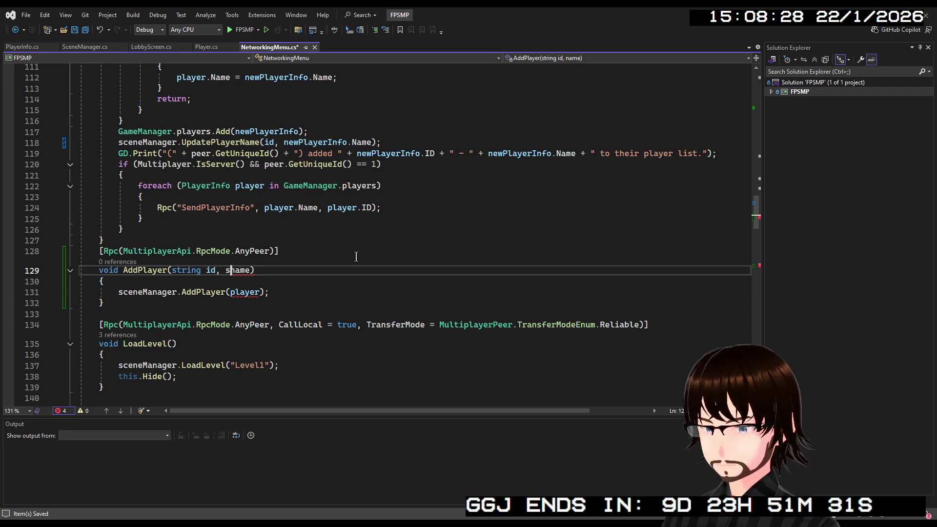
key(BackSpace)
key(BackSpace)
key(BackSpace)
text(na)
text(me)
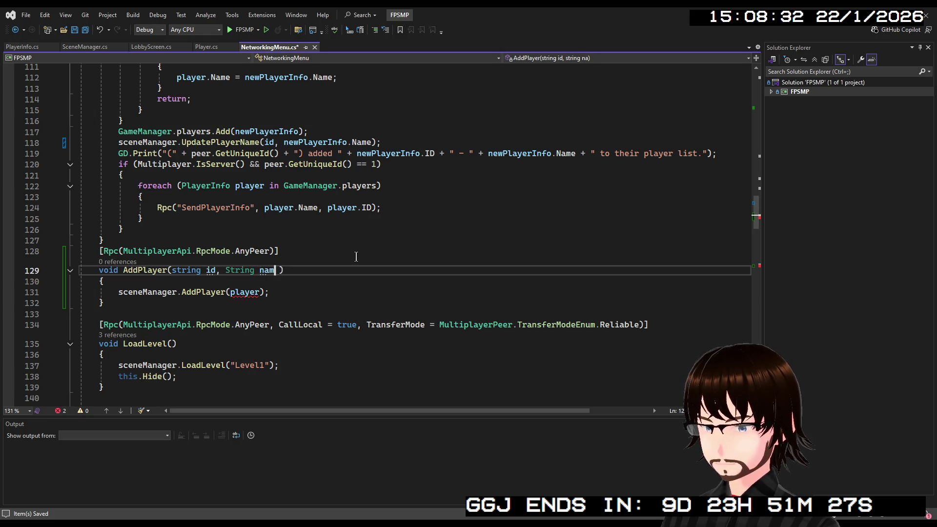
key(Left)
key(Left)
key(Left)
key(BackSpace)
key(BackSpace)
key(BackSpace)
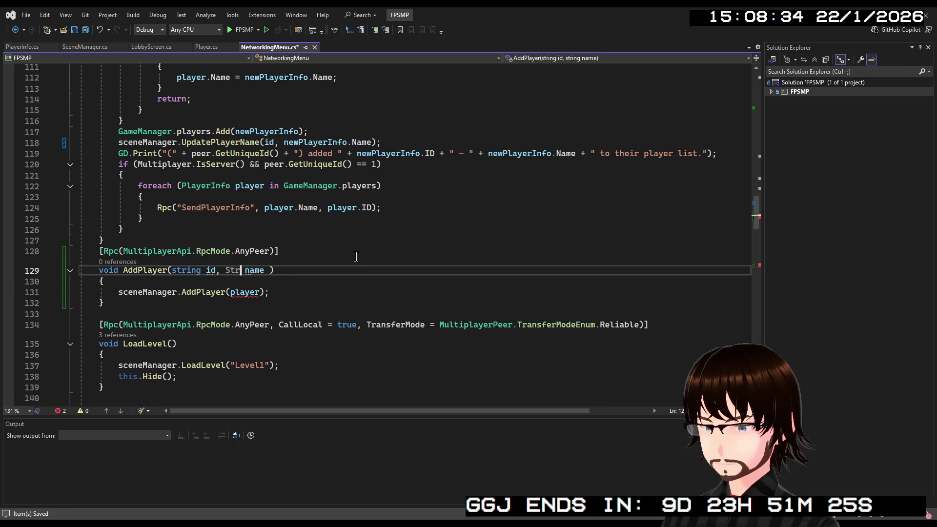
text(string)
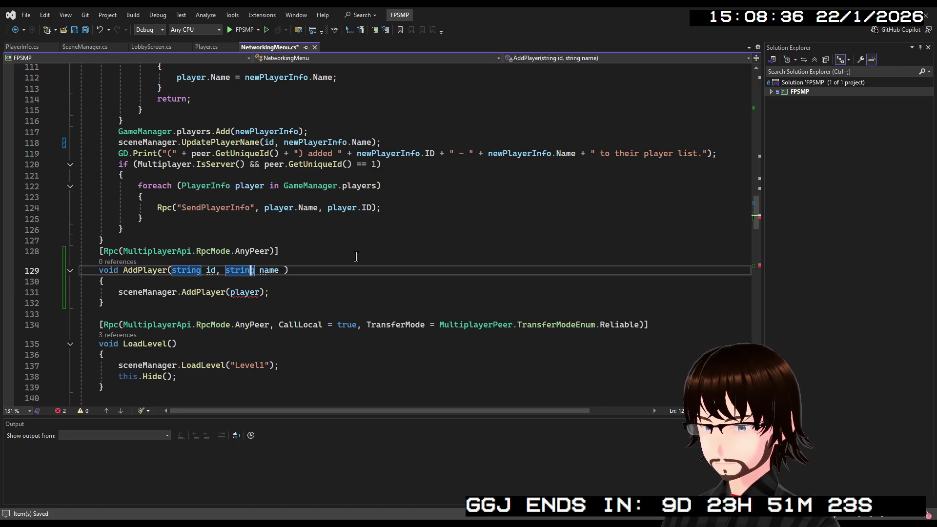
key(Left)
key(Left)
key(Left)
key(BackSpace)
key(BackSpace)
key(BackSpace)
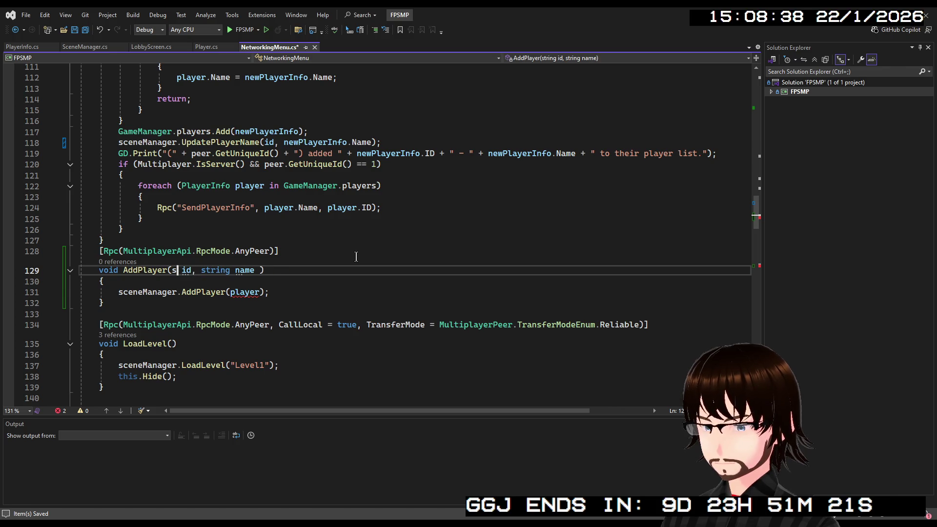
text(int)
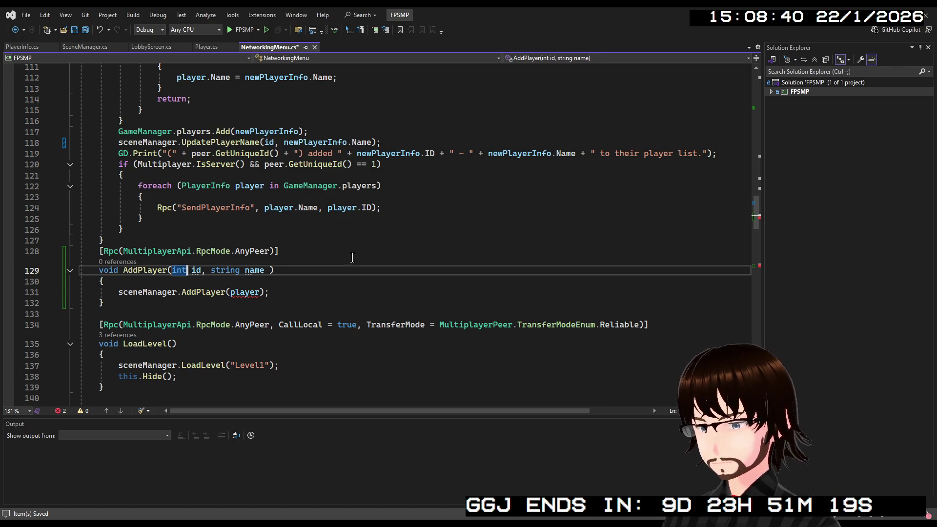
click(272, 267)
key(BackSpace)
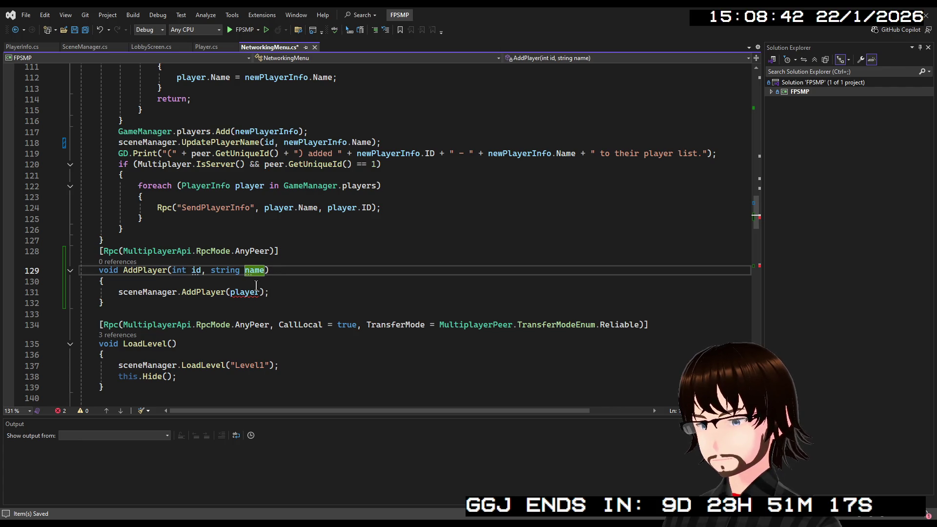
- Copy the newPlayerInfo construction into AddPlayer's body and pass newPlayerInfo to sceneManager.AddPlayer
scroll(289, 181, up, 4)
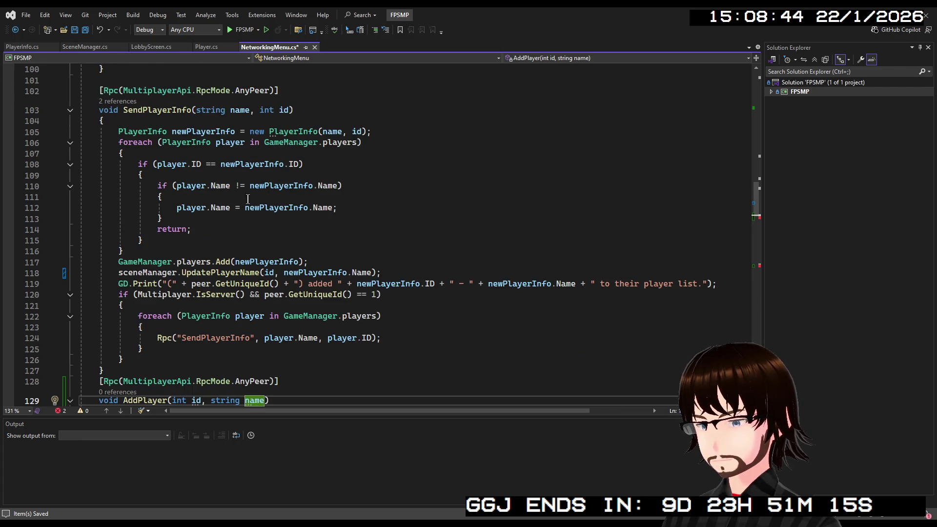
drag(372, 131, 118, 131)
key(ctrl+c)
scroll(193, 235, down, 4)
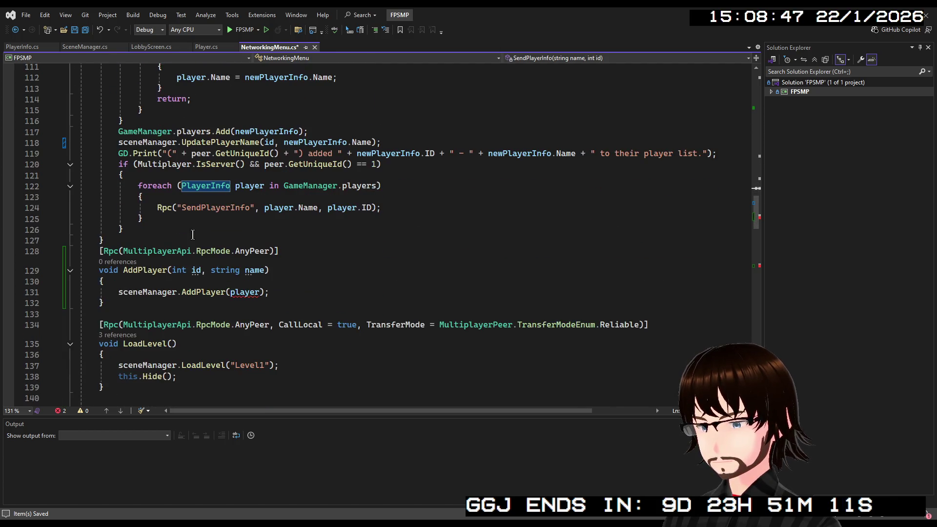
click(193, 282)
key(Return)
key(ctrl+v)
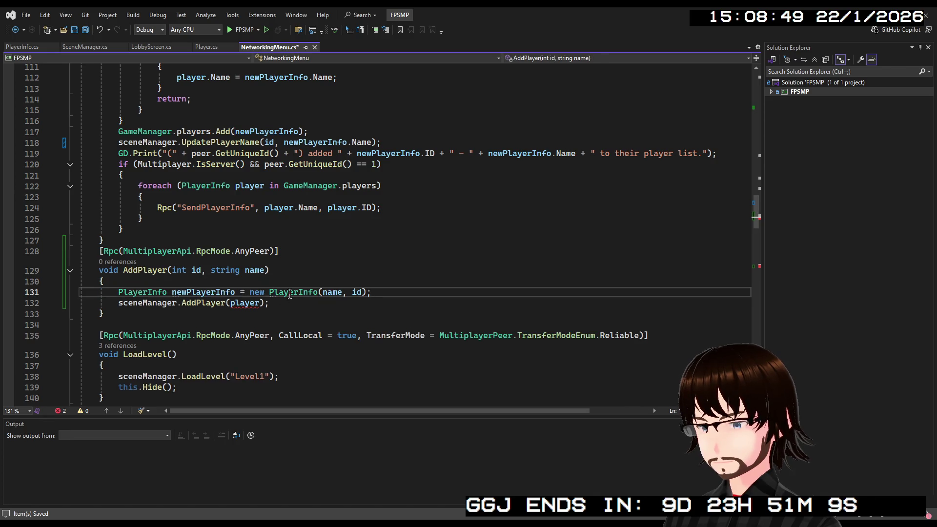
double_click(205, 292)
key(ctrl+c)
double_click(242, 303)
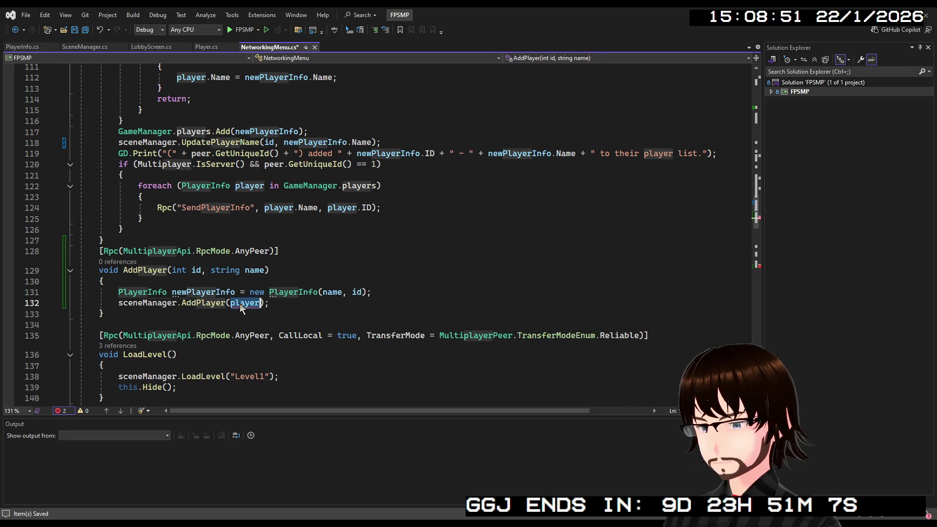
key(ctrl+v)
scroll(308, 289, down, 8)
scroll(307, 290, down, 6)
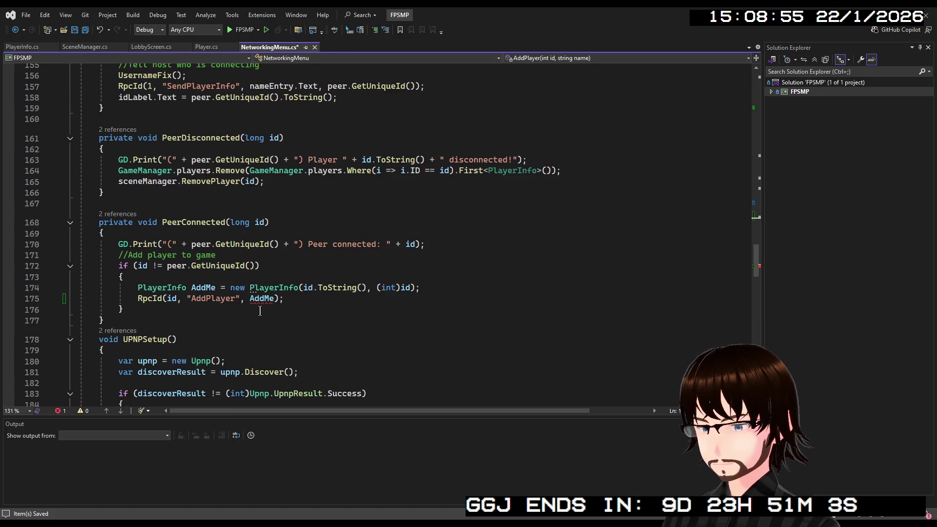
- Replace AddMe in the RpcId call with id, id.ToString()
double_click(265, 299)
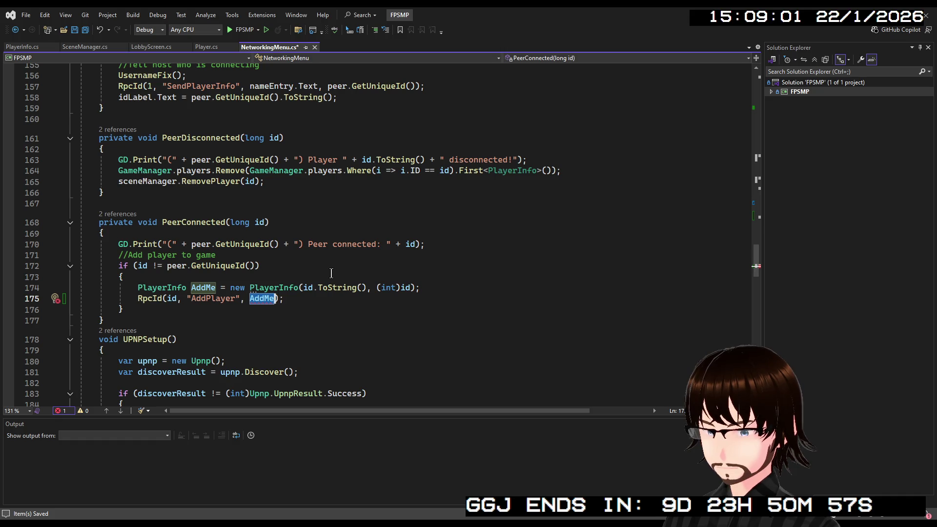
text(id)
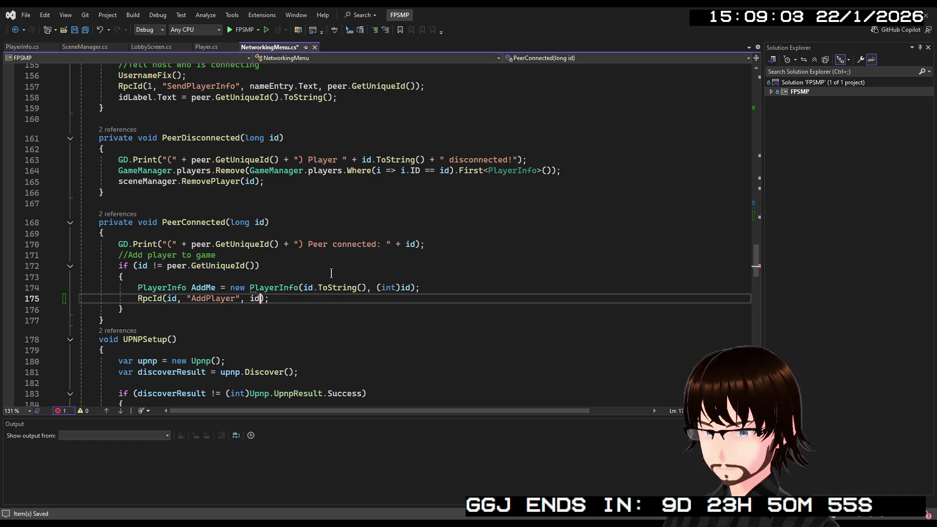
text(, id.)
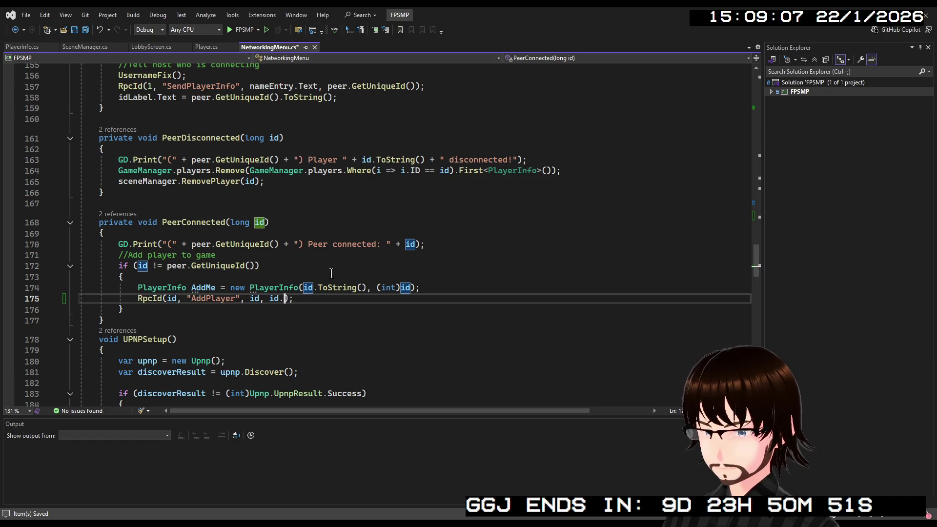
key(Return)
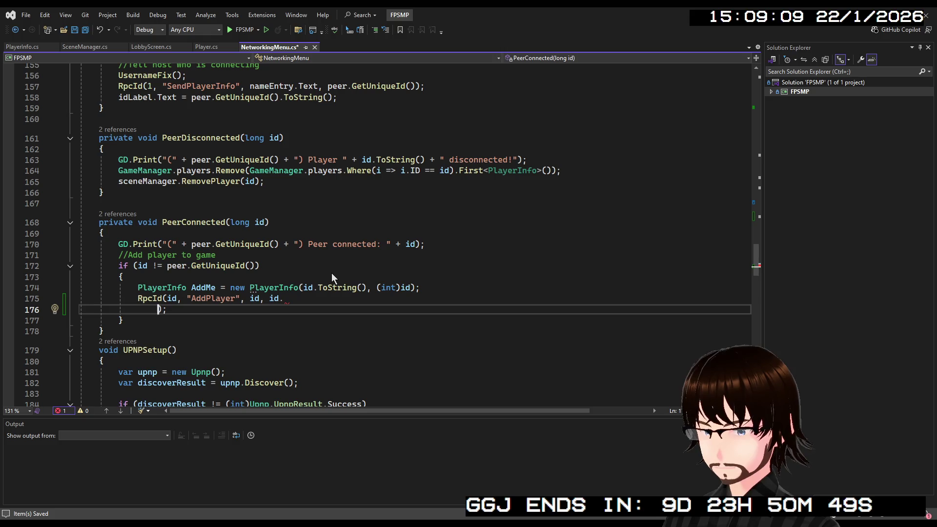
key(ctrl+z)
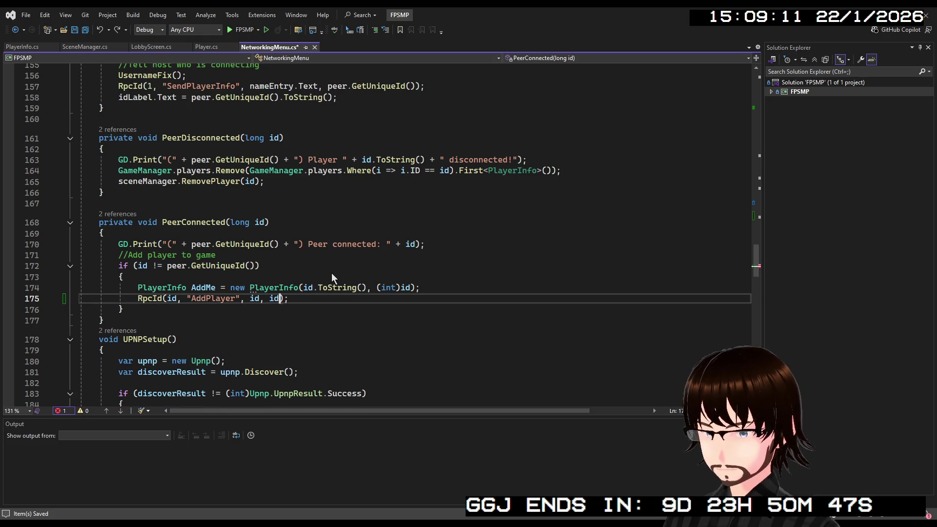
text(ToString()
click(356, 204)
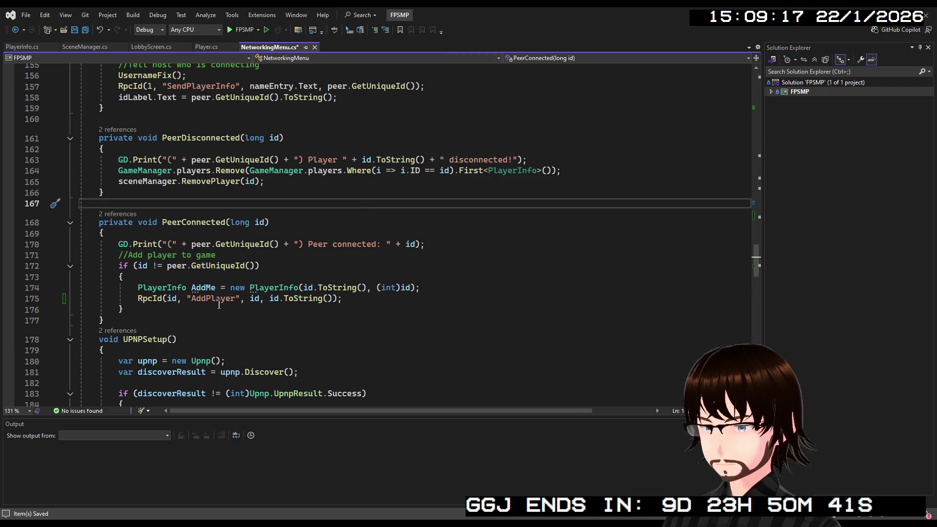
scroll(216, 303, up, 15)
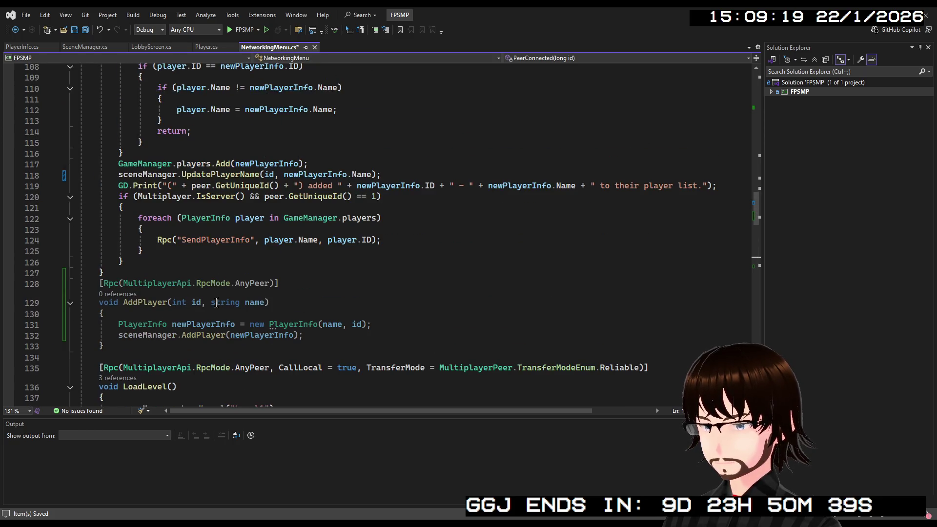
- Scroll through NetworkingMenu.cs to review PeerConnected's RpcId call and the AddPlayer method
scroll(216, 302, down, 11)
scroll(239, 303, down, 3)
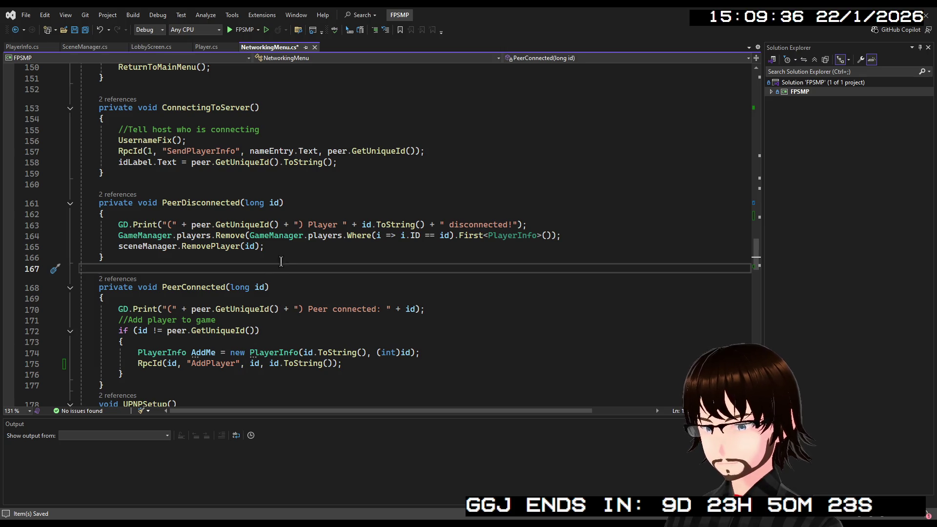
scroll(332, 276, up, 9)
scroll(314, 275, down, 8)
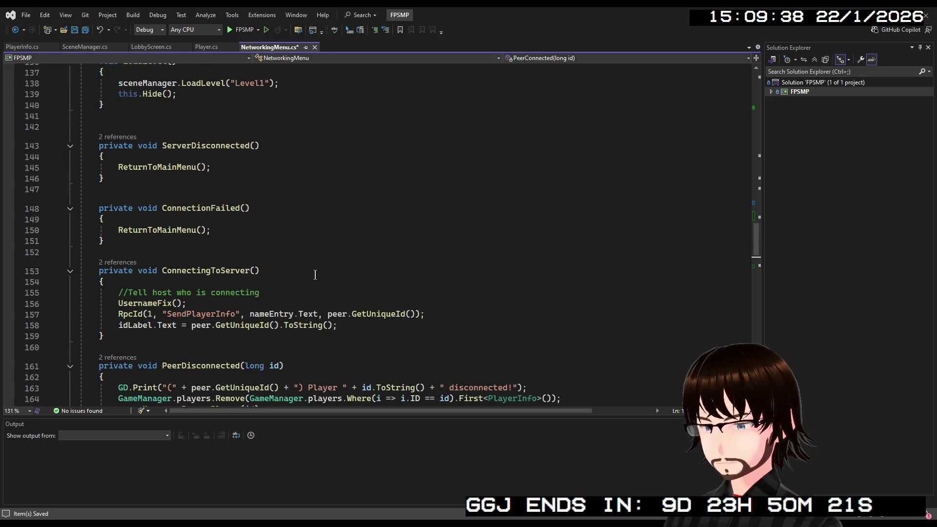
scroll(315, 275, up, 7)
scroll(314, 275, up, 5)
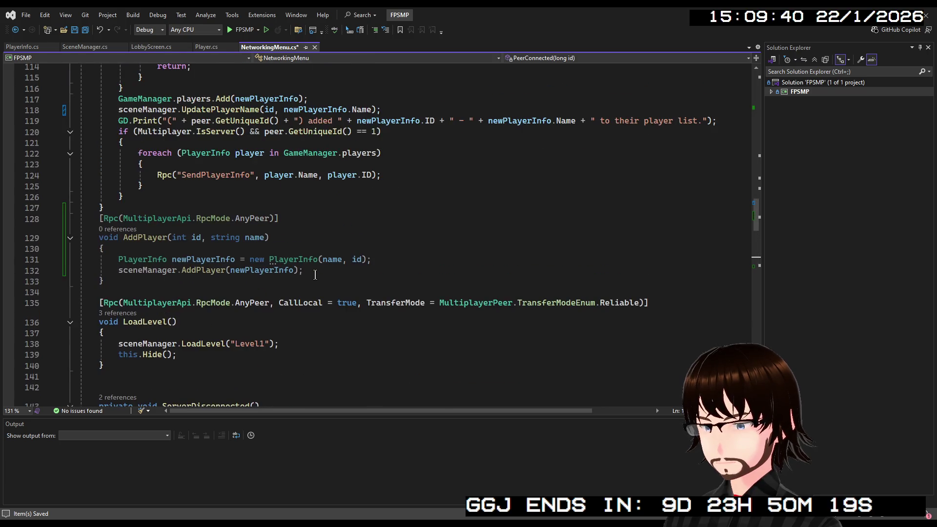
scroll(315, 275, up, 3)
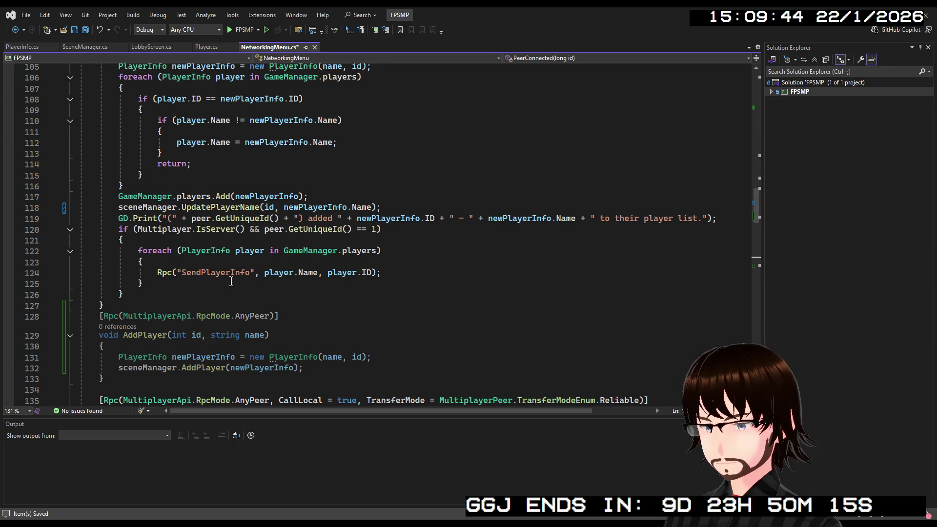
scroll(232, 282, down, 13)
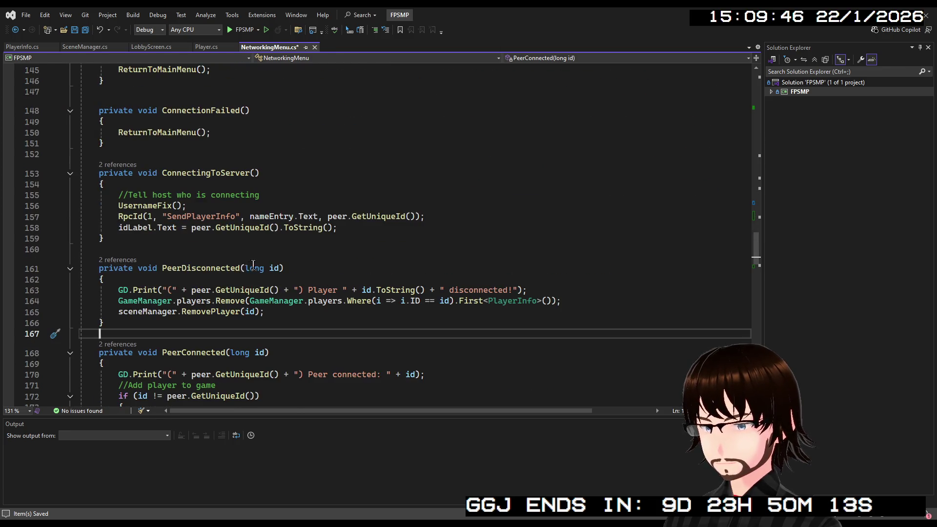
scroll(252, 264, down, 3)
scroll(252, 264, up, 13)
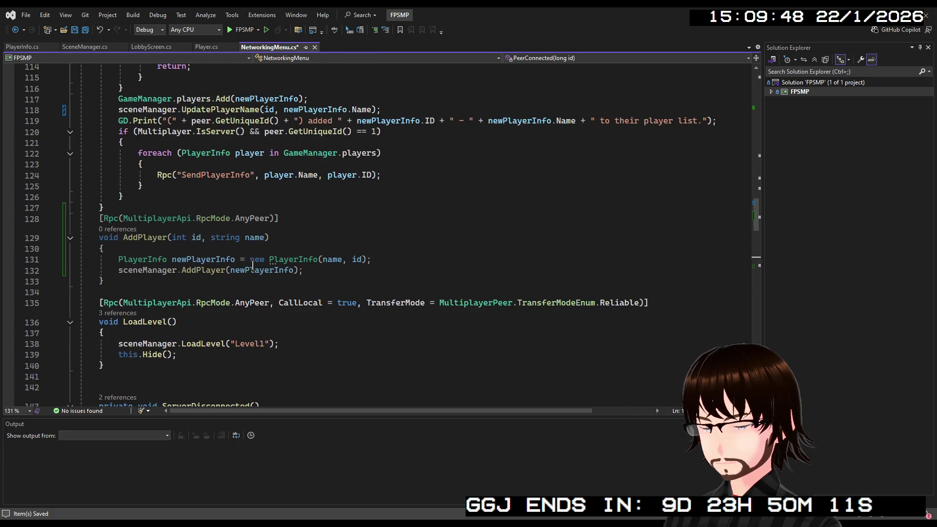
scroll(175, 236, down, 16)
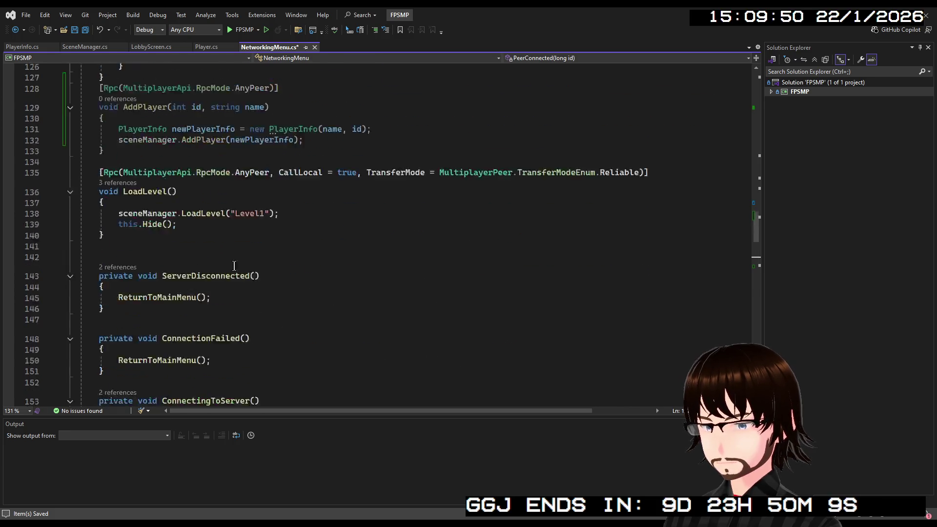
scroll(297, 272, up, 3)
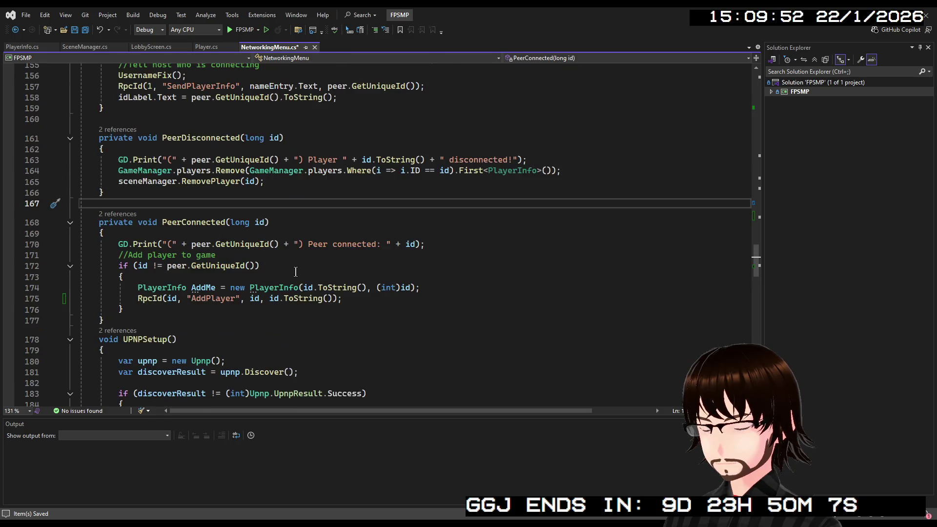
scroll(308, 279, down, 4)
scroll(302, 281, up, 5)
scroll(295, 282, up, 4)
scroll(293, 282, down, 4)
scroll(292, 281, down, 2)
scroll(289, 274, up, 1)
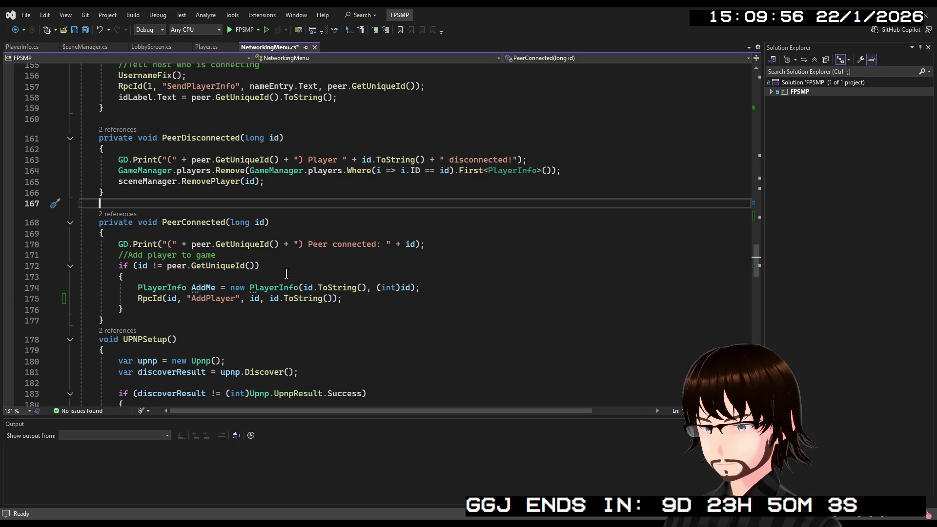
- Cast the second id argument to (int) in the AddPlayer RpcId call and save NetworkingMenu.cs
click(251, 299)
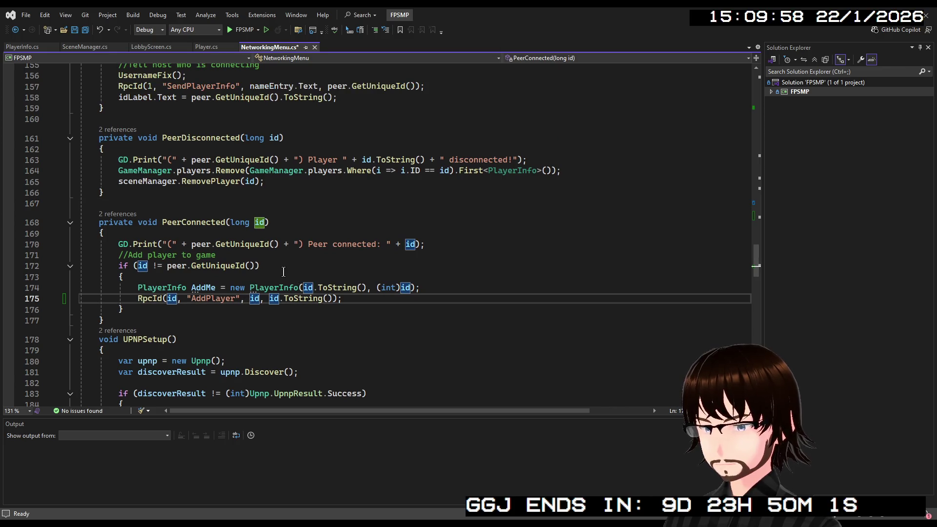
text((int))
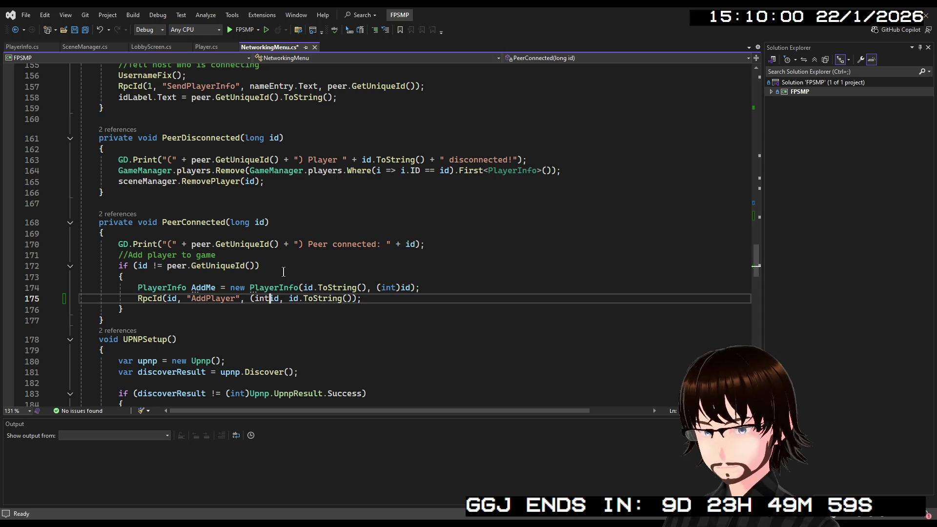
key(ctrl+s)
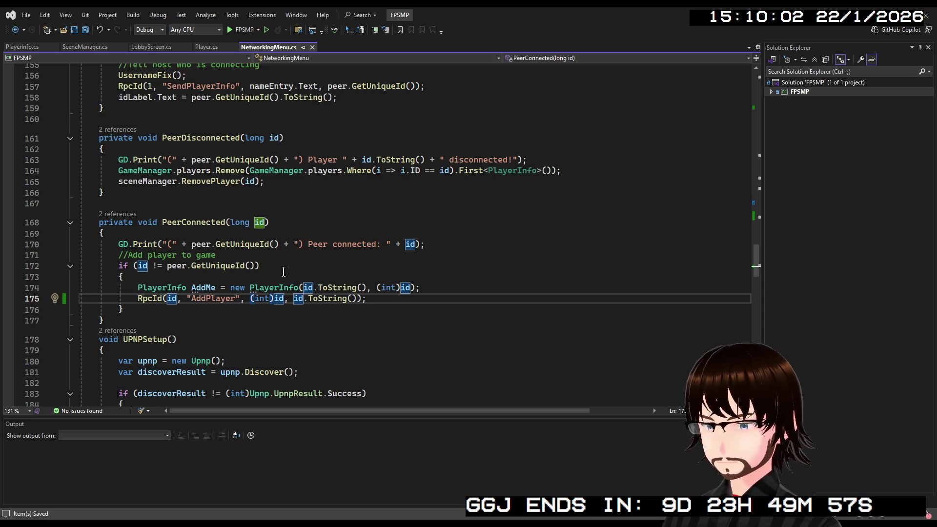
scroll(281, 266, up, 5)
scroll(279, 264, up, 7)
scroll(286, 215, down, 9)
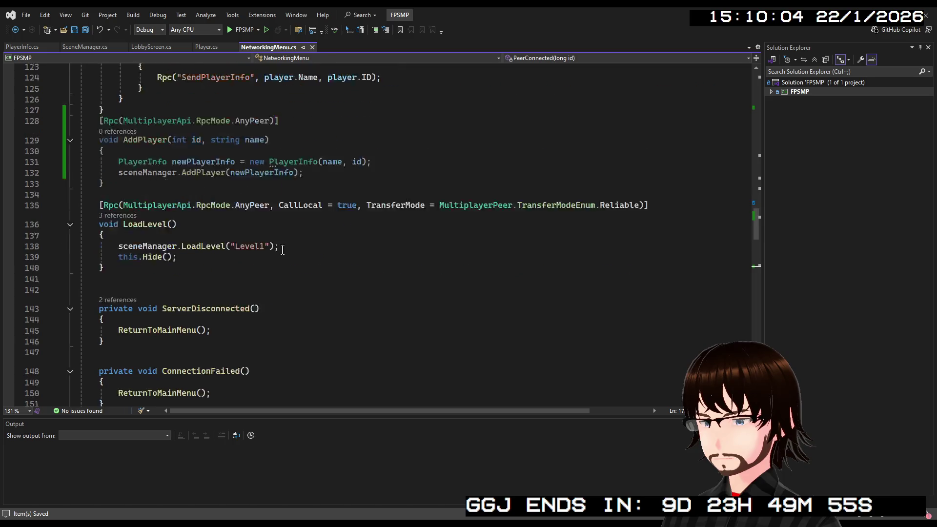
scroll(285, 215, down, 5)
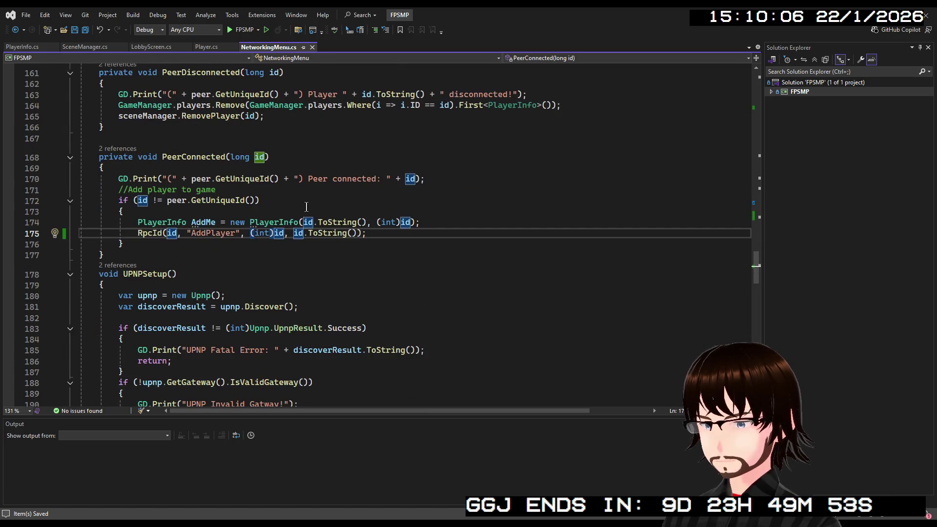
scroll(318, 205, up, 15)
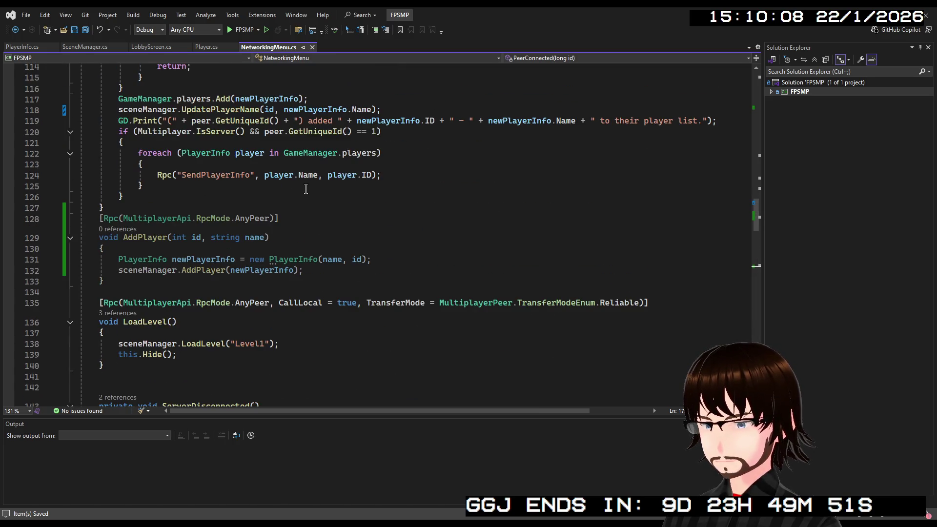
scroll(271, 225, up, 3)
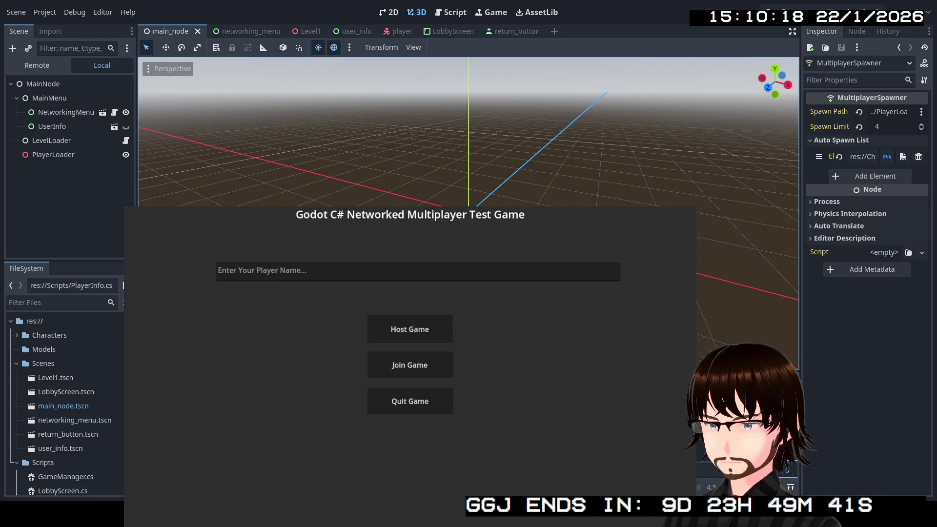
- Host a game, walk around the Player 1 capsule with W, then stop the run
click(410, 329)
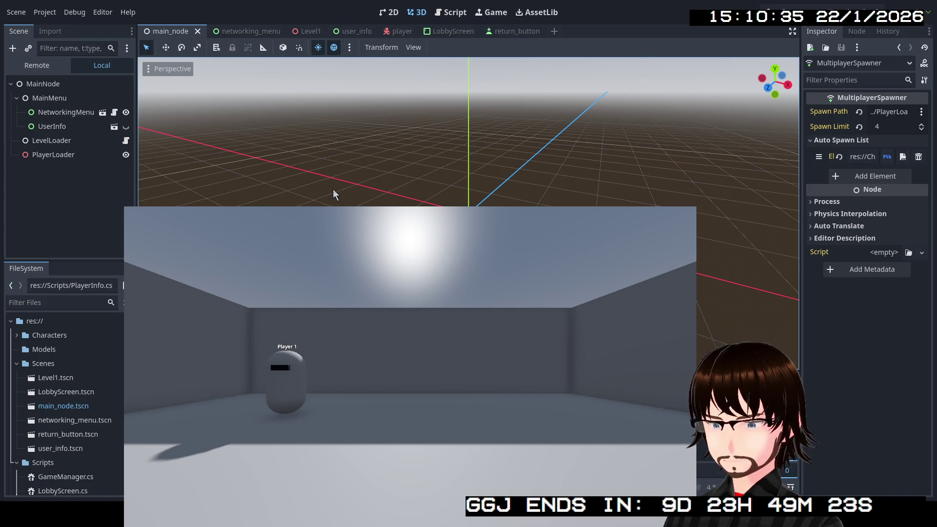
key(w)
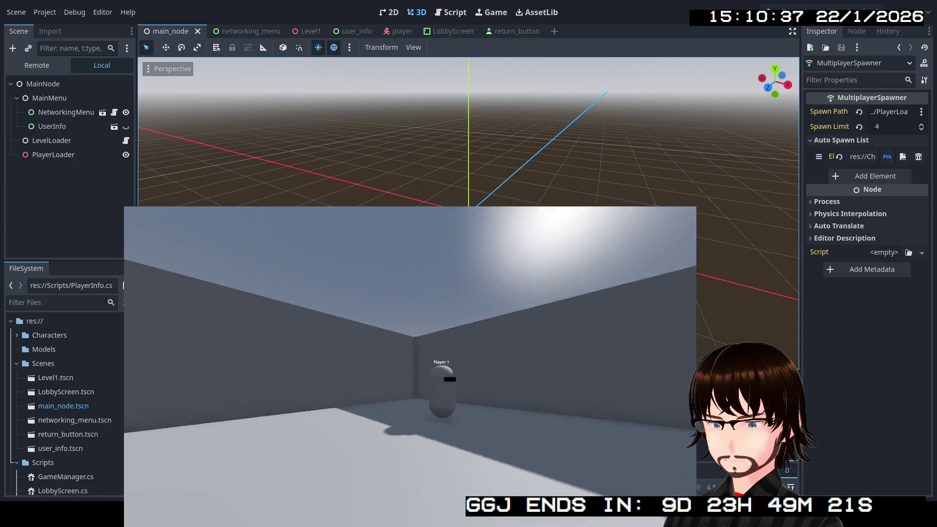
key(w)
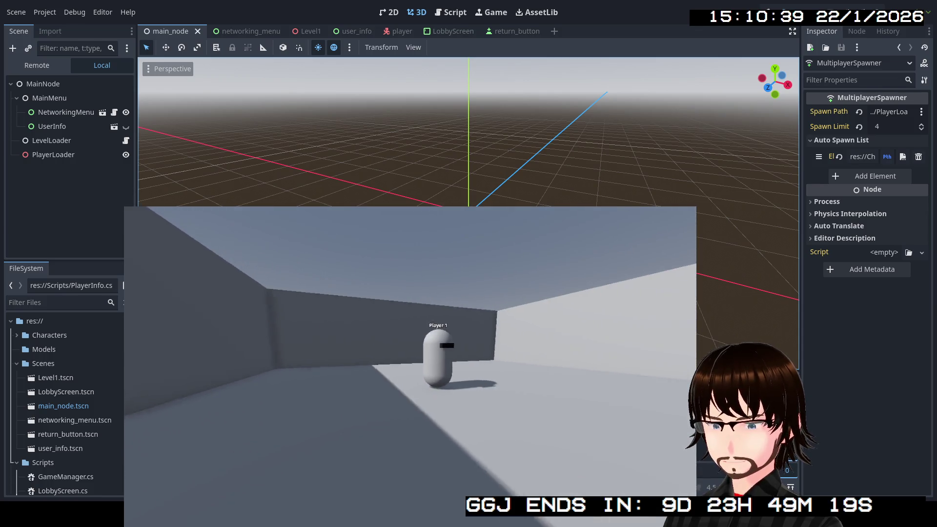
key(w)
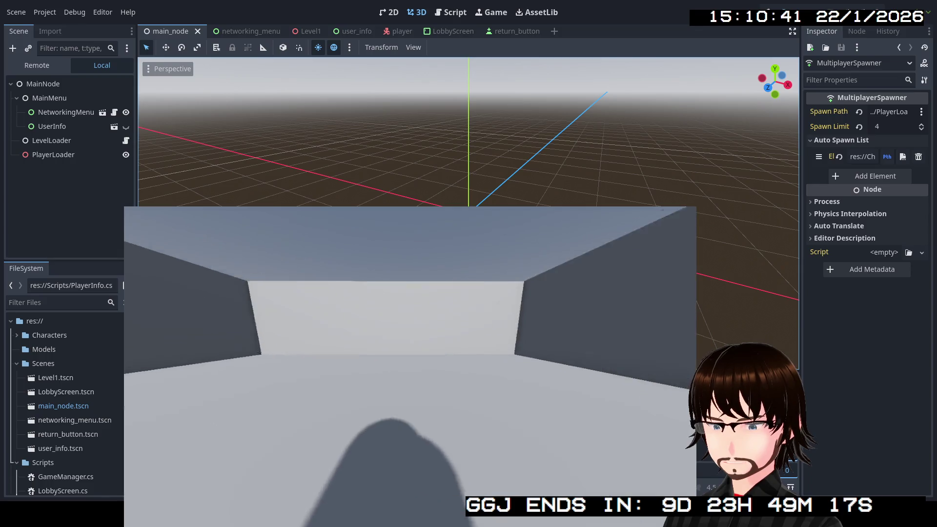
key(w)
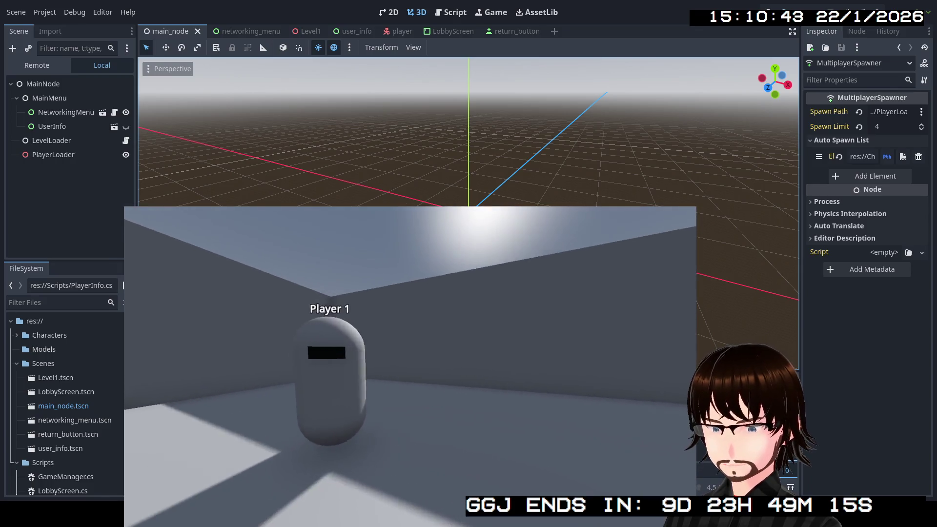
key(w)
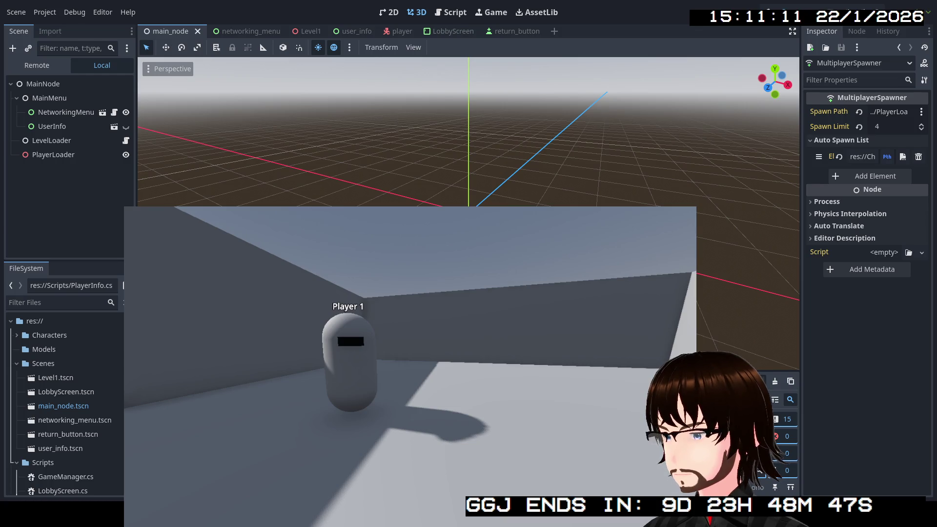
click(815, 8)
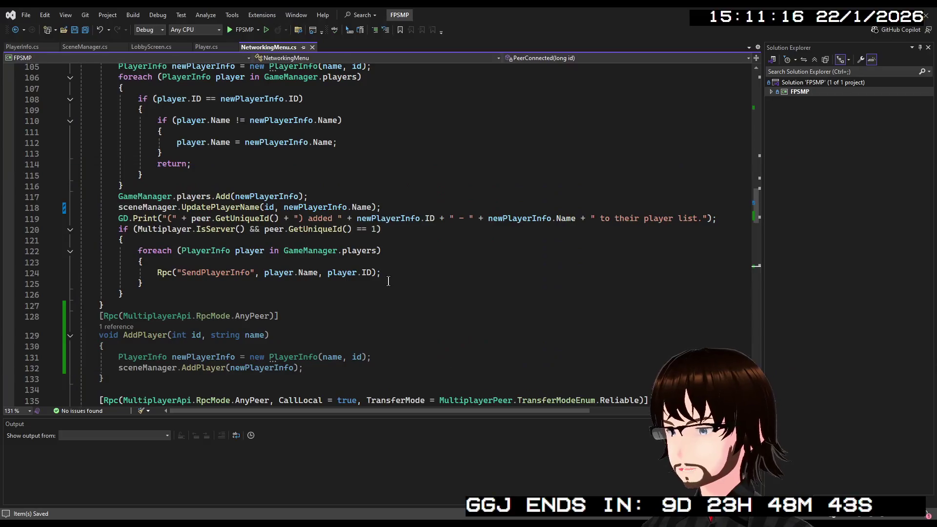
- Move the RpcId AddPlayer statement from inside PeerConnected's if block to just below it
scroll(383, 278, down, 5)
scroll(344, 277, down, 1)
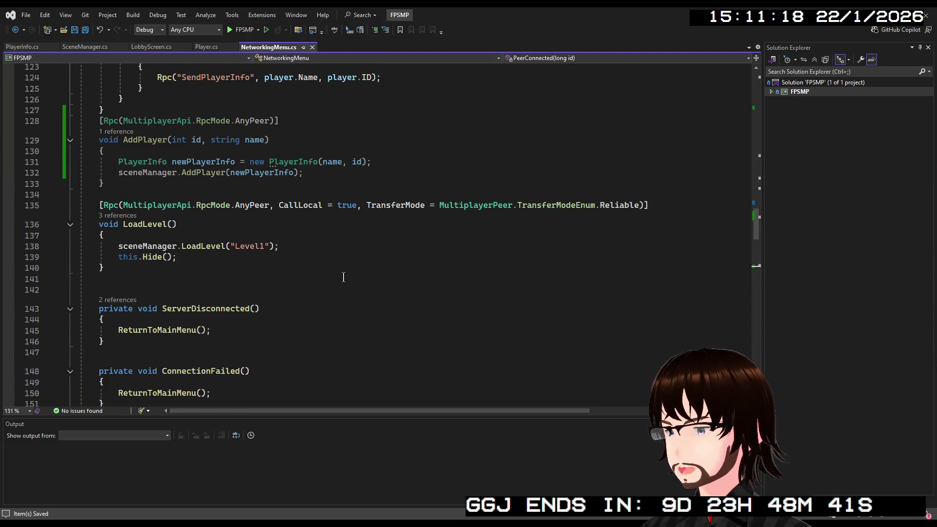
scroll(344, 277, up, 13)
scroll(307, 272, down, 7)
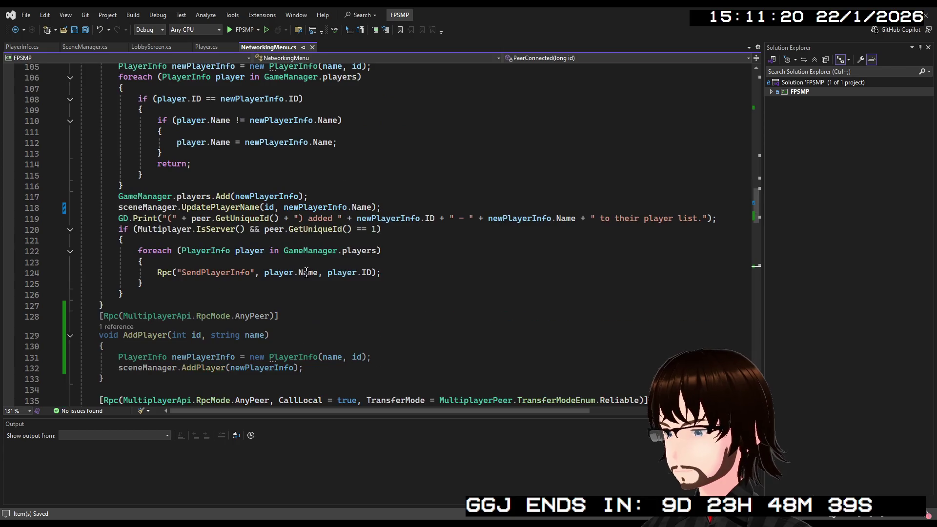
scroll(188, 283, up, 5)
scroll(188, 283, down, 20)
scroll(213, 267, up, 3)
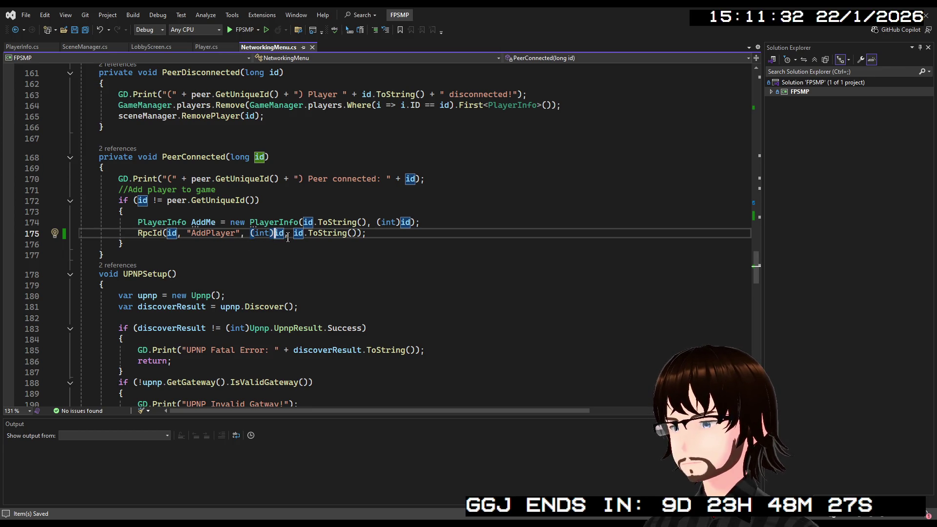
drag(388, 233, 137, 234)
key(ctrl+c)
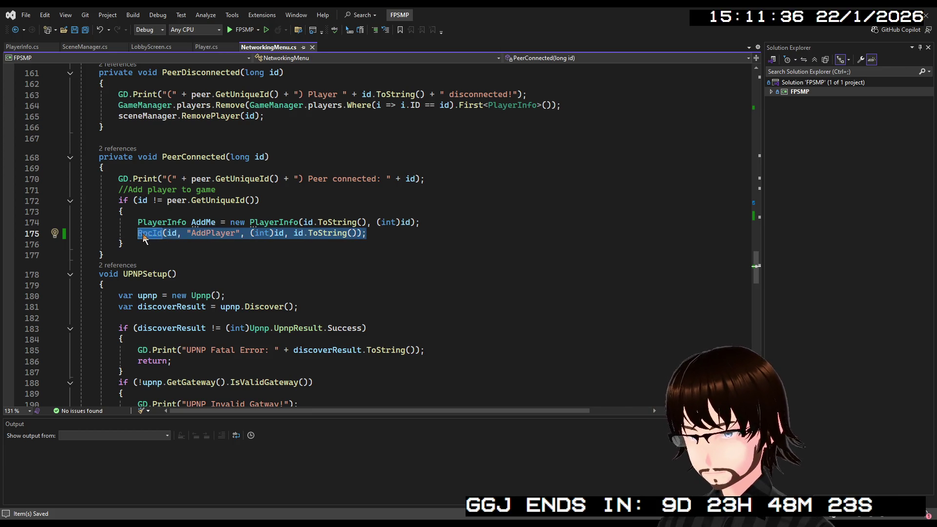
key(BackSpace)
key(BackSpace)
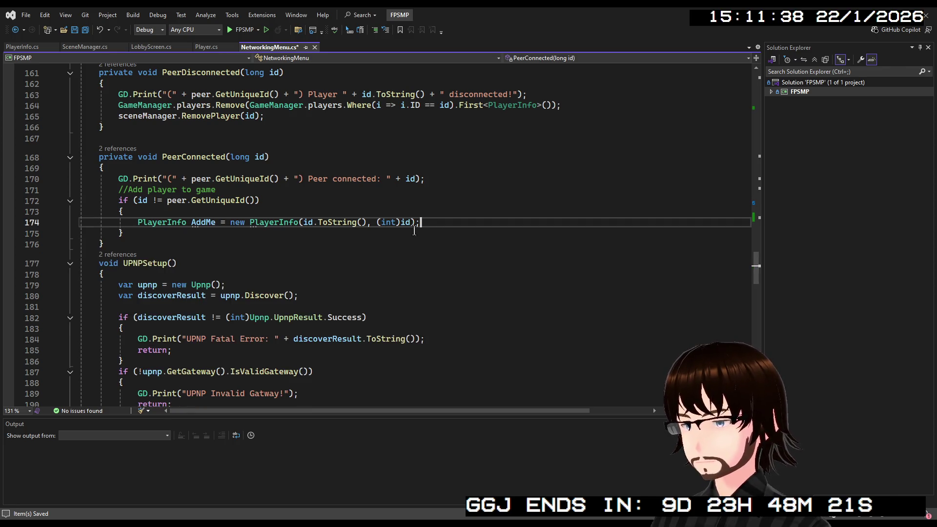
click(144, 238)
key(Return)
key(ctrl+v)
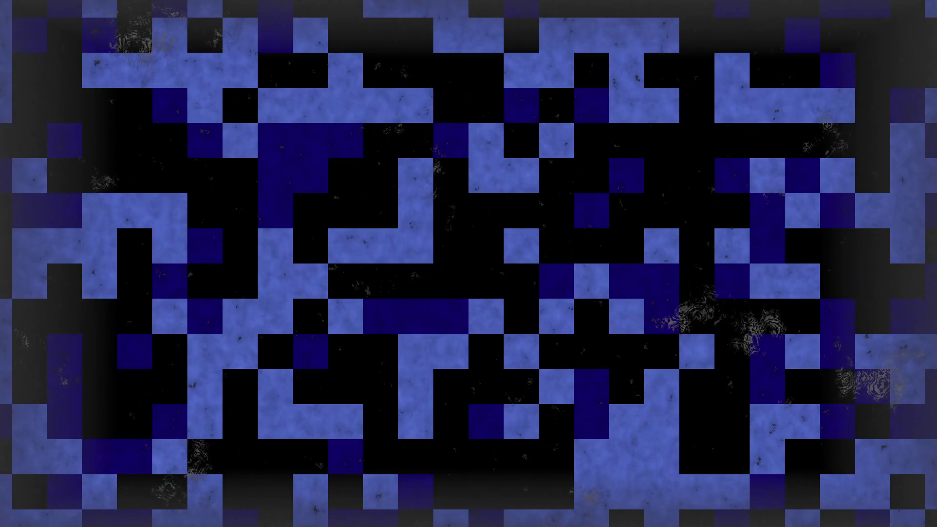
- Scroll the Godot Output log showing the host and client adding each other
scroll(346, 442, up, 2)
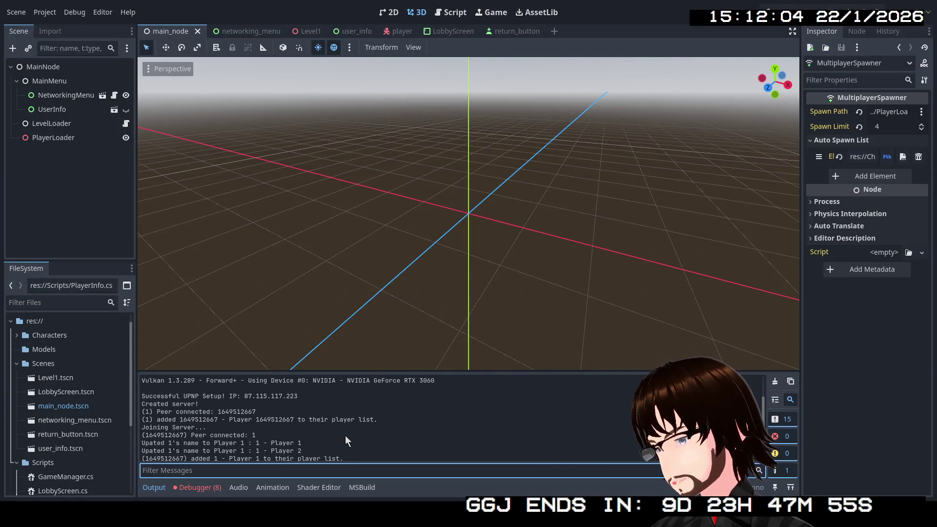
- Scroll down the Output log to review the two-peer connection messages
scroll(320, 438, down, 3)
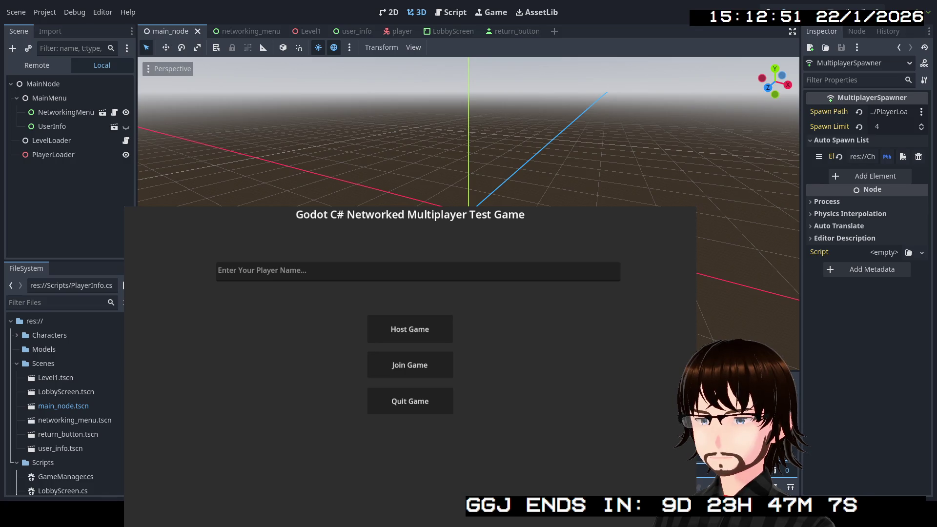
- Host a new game, then compare the MultiplayerSynchronizer node-not-found errors in Session 1 and Session 2
click(398, 335)
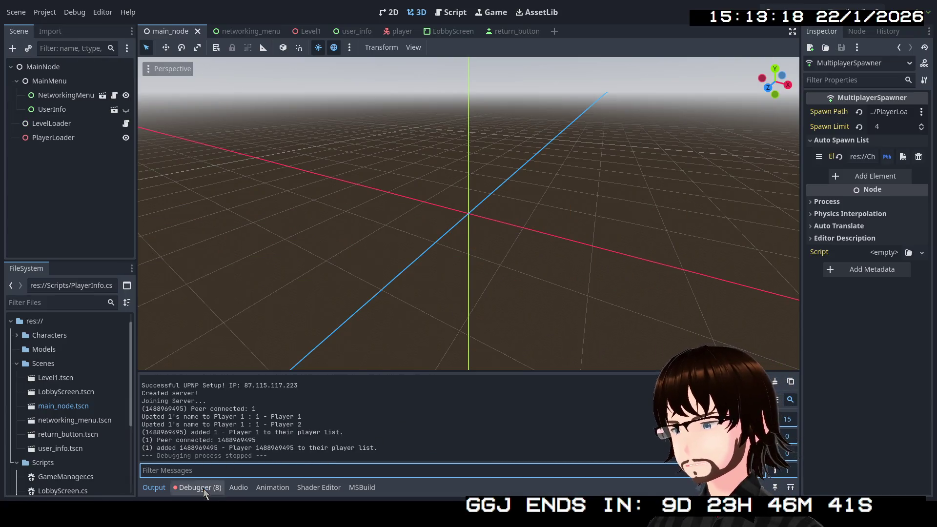
click(198, 488)
click(165, 347)
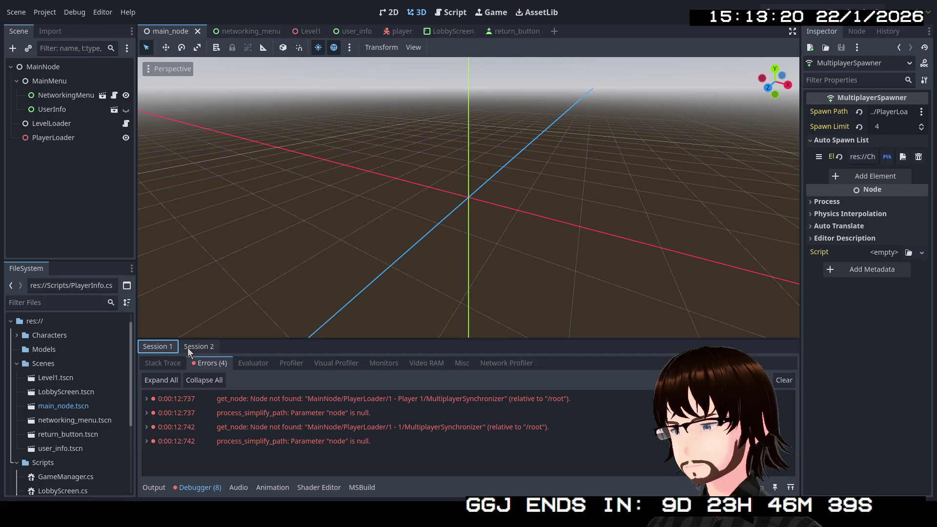
click(190, 349)
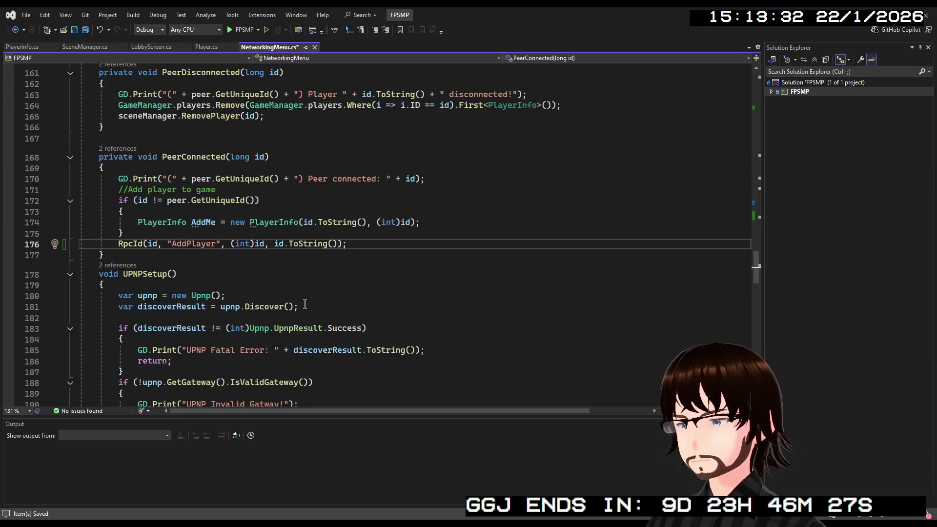
- Delete the RpcId(id, "AddPlayer", ...) call and its leftover empty line from PeerConnected
scroll(274, 286, up, 1)
scroll(273, 285, down, 5)
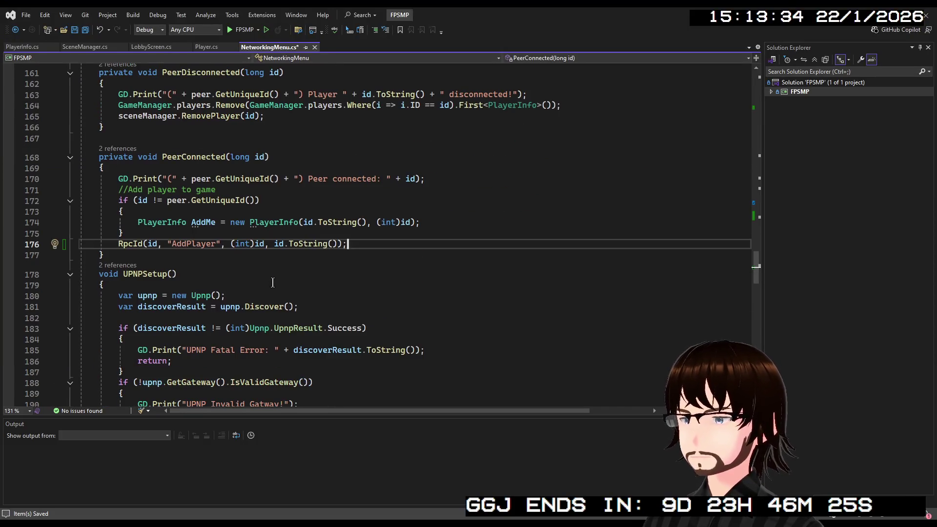
scroll(273, 283, up, 15)
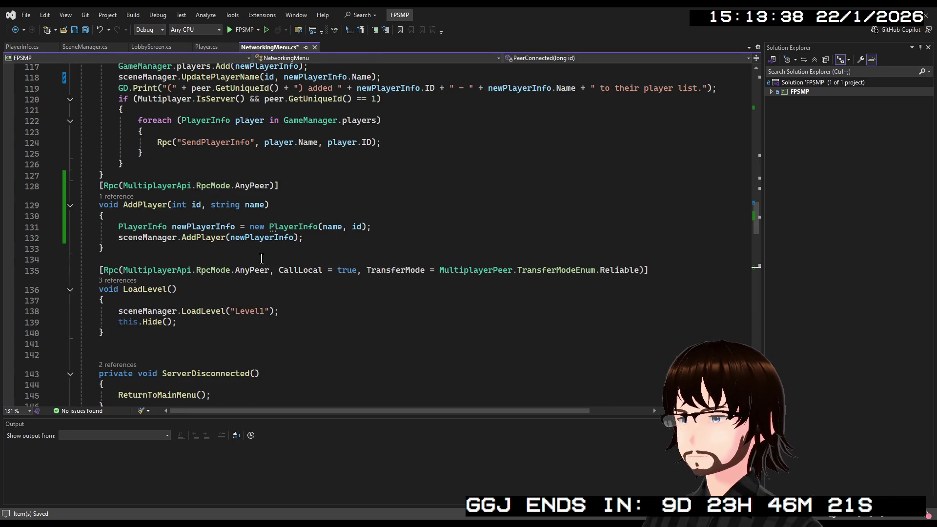
scroll(262, 258, up, 1)
scroll(261, 258, up, 4)
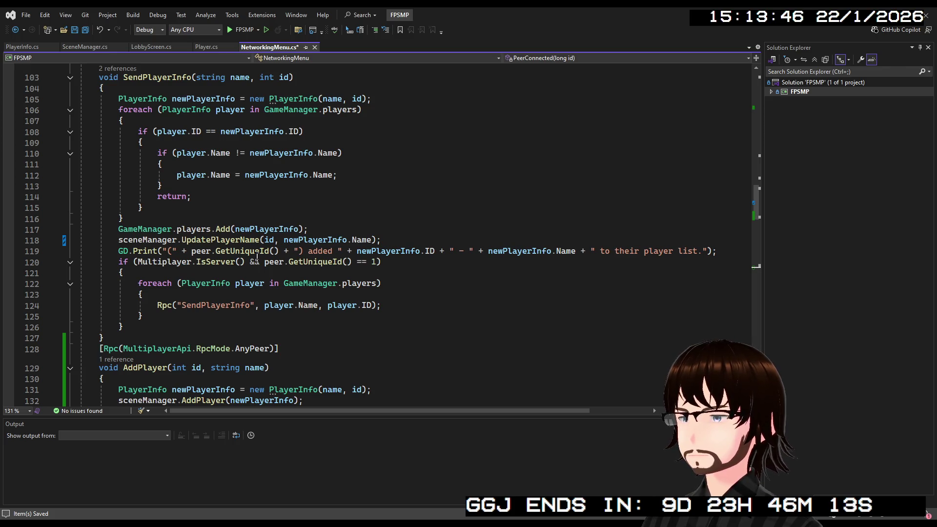
scroll(257, 258, down, 17)
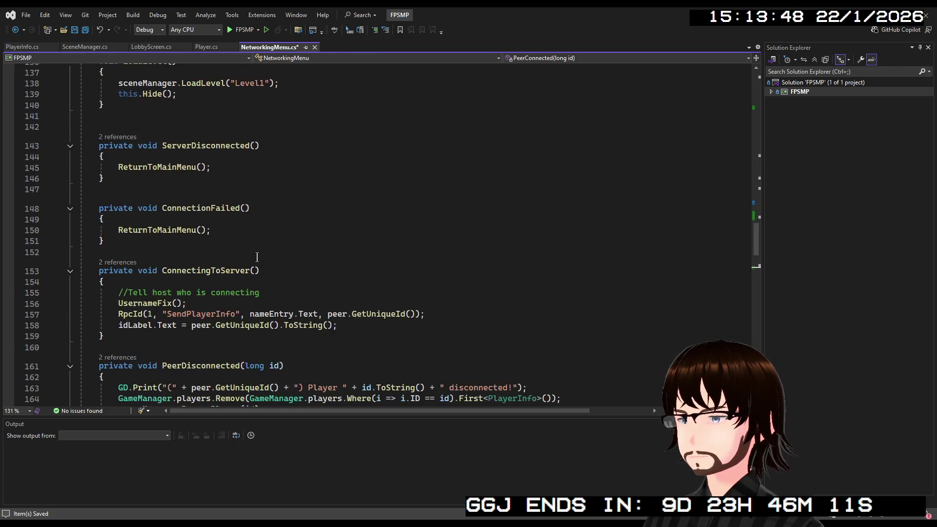
scroll(258, 257, down, 4)
scroll(357, 237, up, 1)
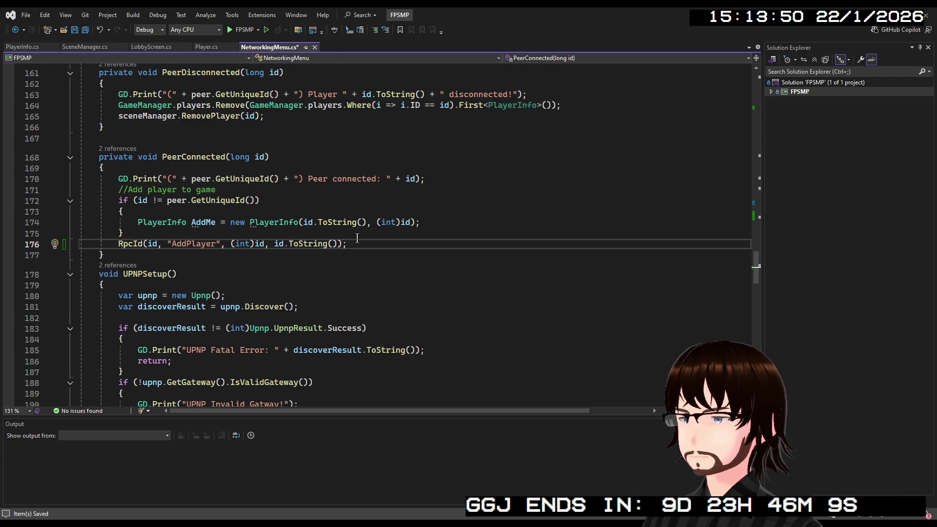
drag(348, 243, 63, 247)
key(Delete)
key(BackSpace)
- Move to the end of the Rpc("SendPlayerInfo", player.Name, player.ID) line in SendPlayerInfo's loop
scroll(258, 205, up, 14)
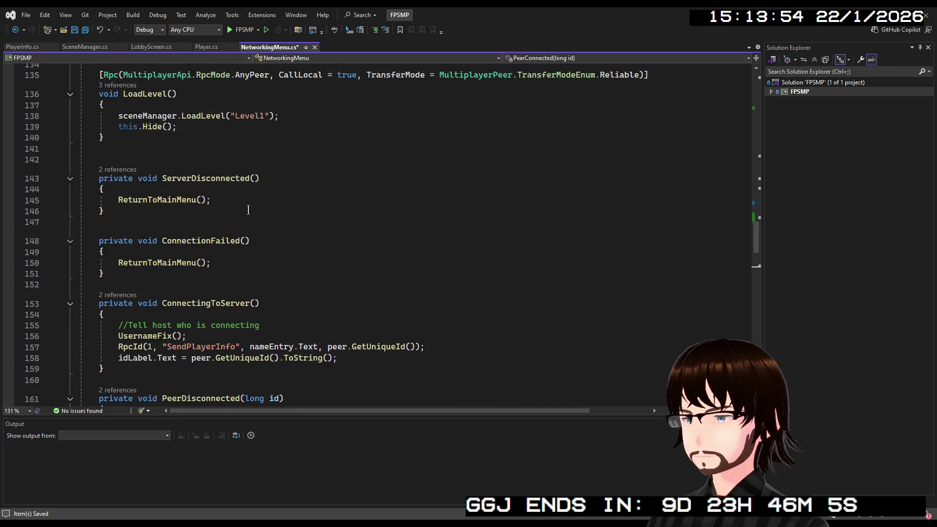
scroll(258, 205, up, 9)
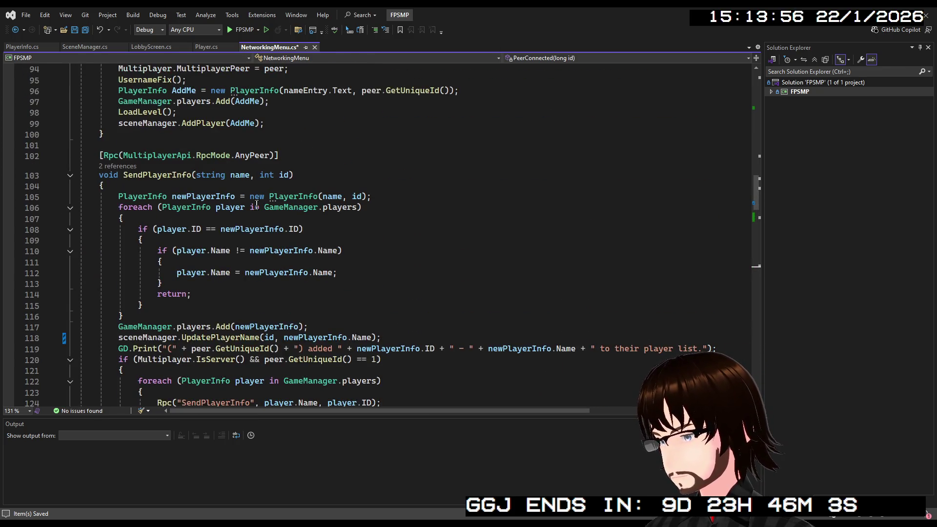
scroll(257, 205, up, 3)
scroll(257, 205, up, 4)
scroll(257, 205, up, 5)
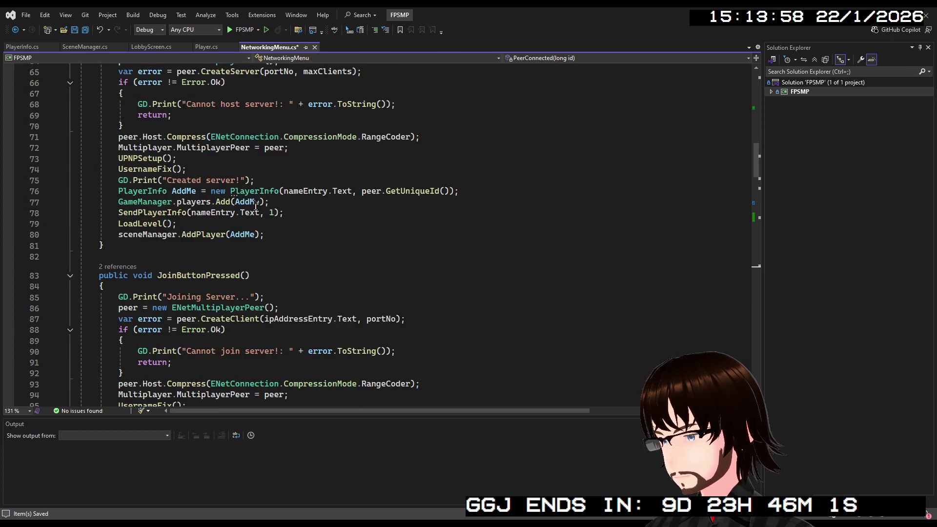
scroll(253, 209, down, 7)
scroll(254, 209, down, 7)
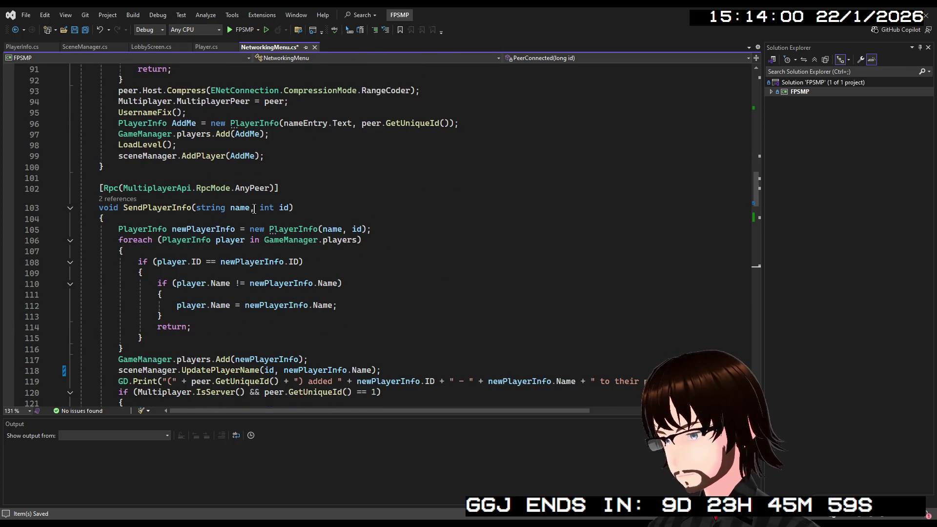
scroll(254, 209, down, 3)
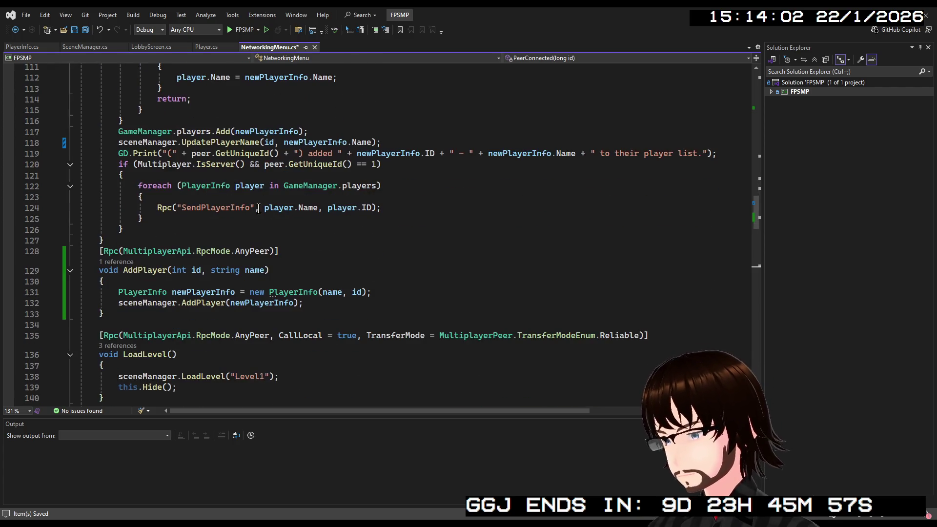
scroll(271, 207, up, 1)
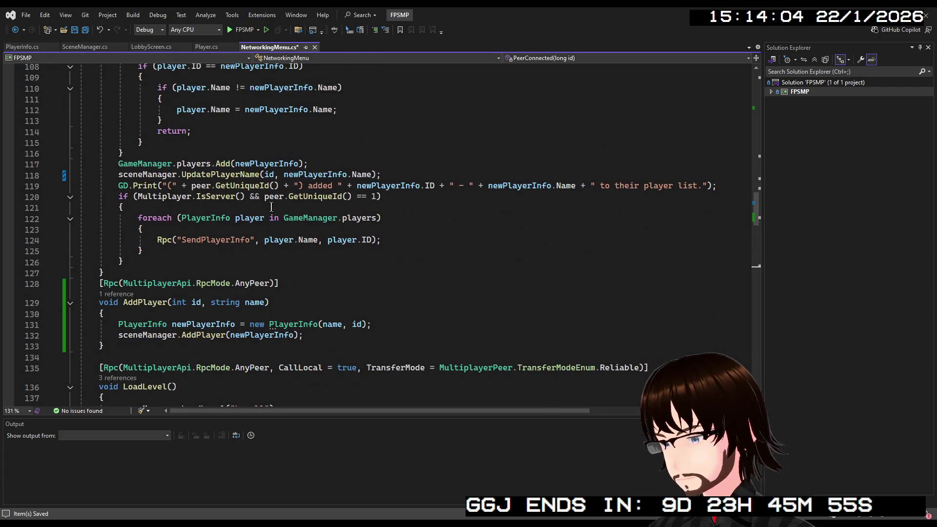
scroll(272, 207, up, 2)
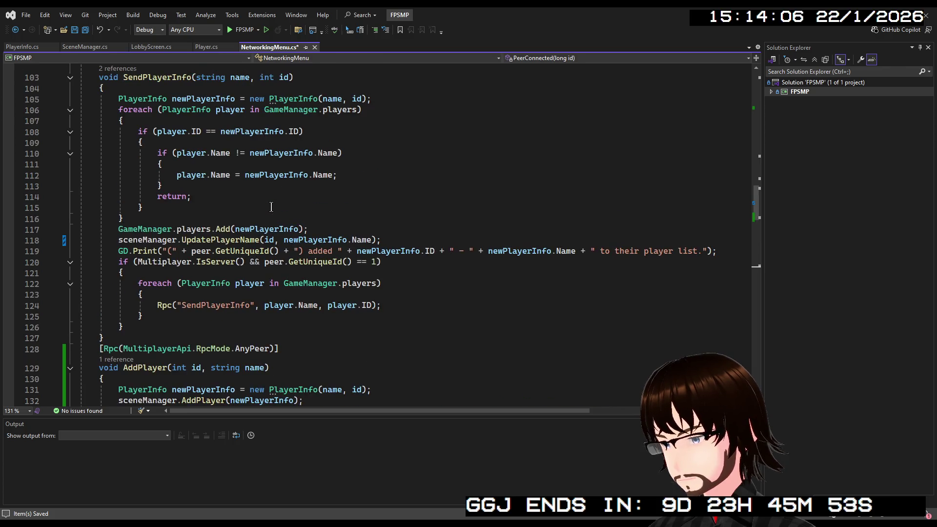
scroll(354, 227, up, 1)
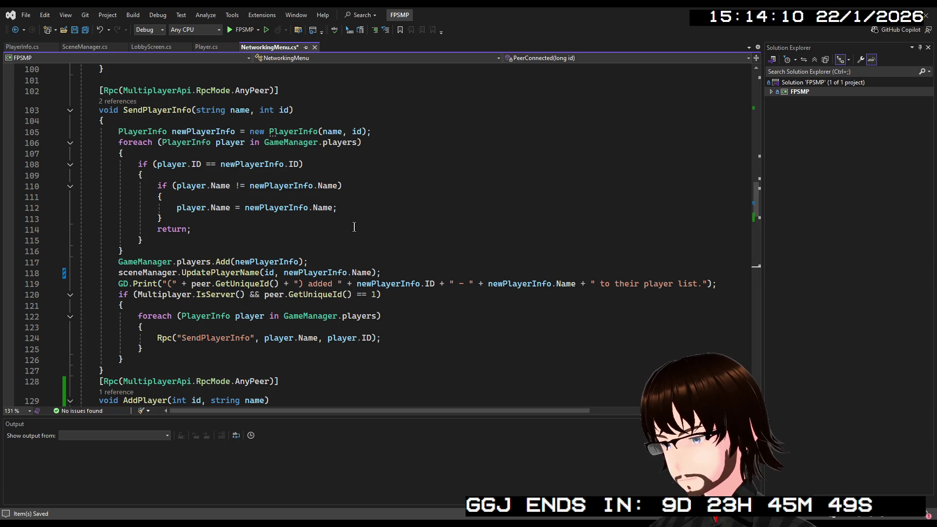
scroll(354, 227, down, 1)
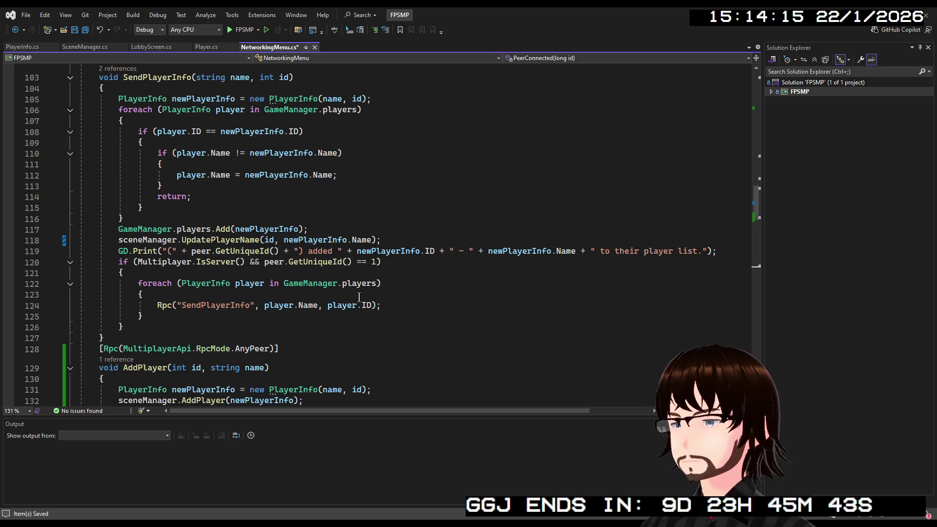
click(389, 306)
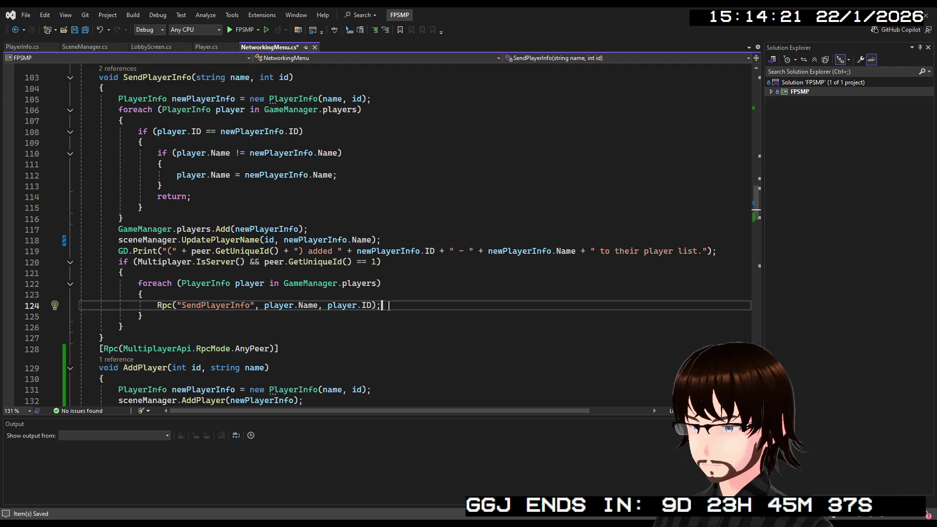
- Add RpcId(Multiplayer.GetRemoteSenderId(), "AddPlayer", player.Name, player.ID); on a new line in the loop
key(Return)
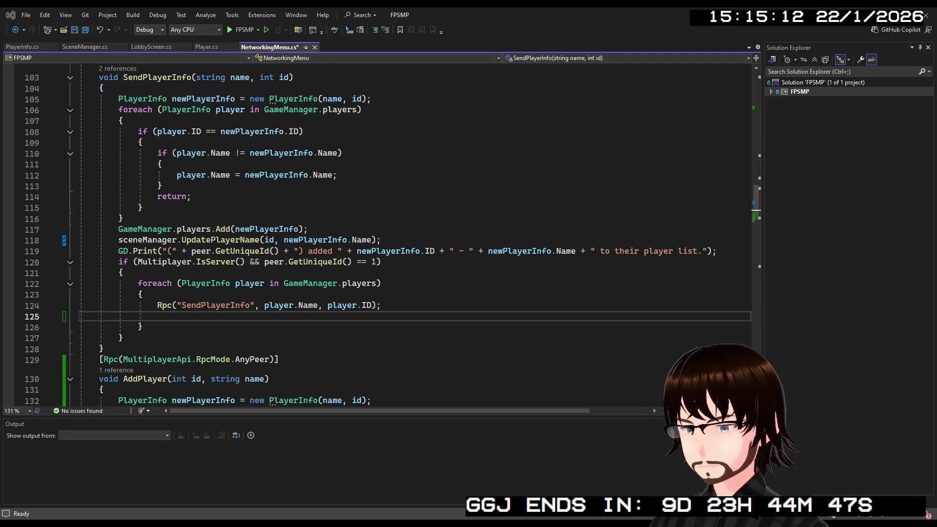
key(alt+Tab)
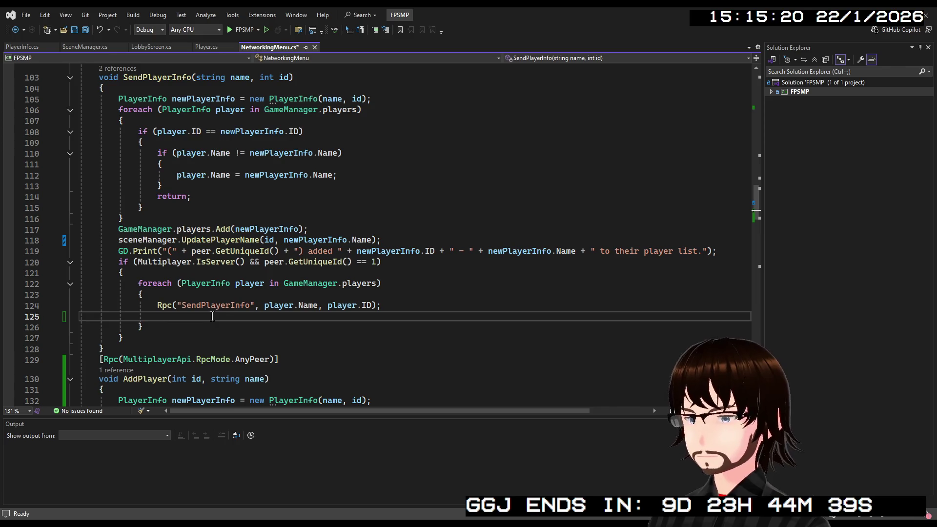
text(RP)
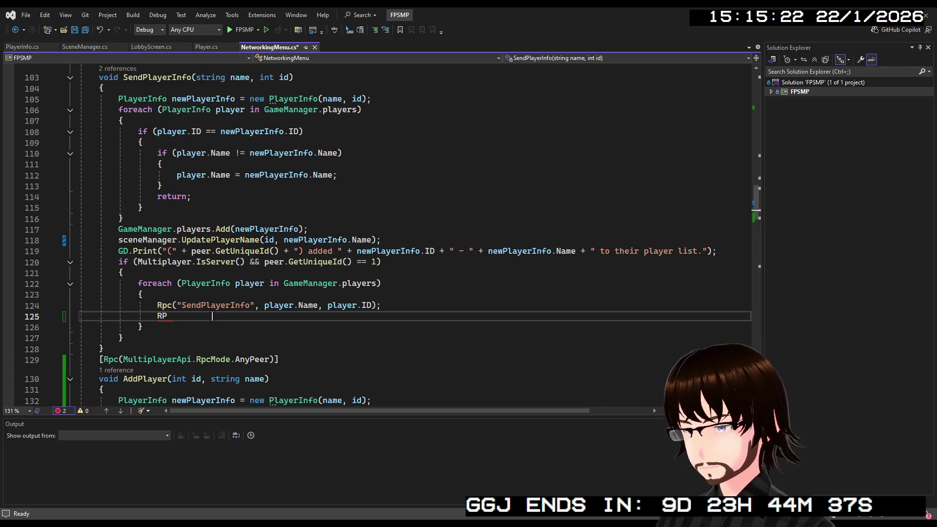
text(pc)
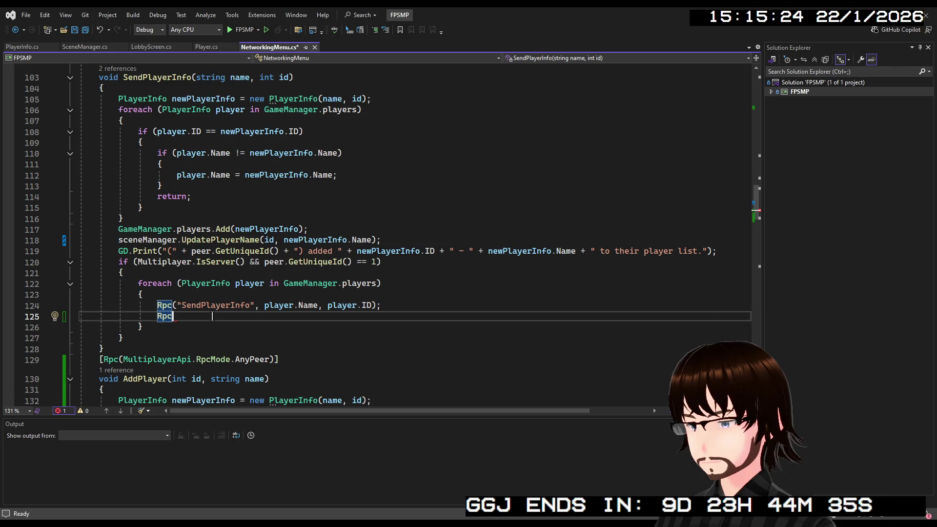
text(Id )
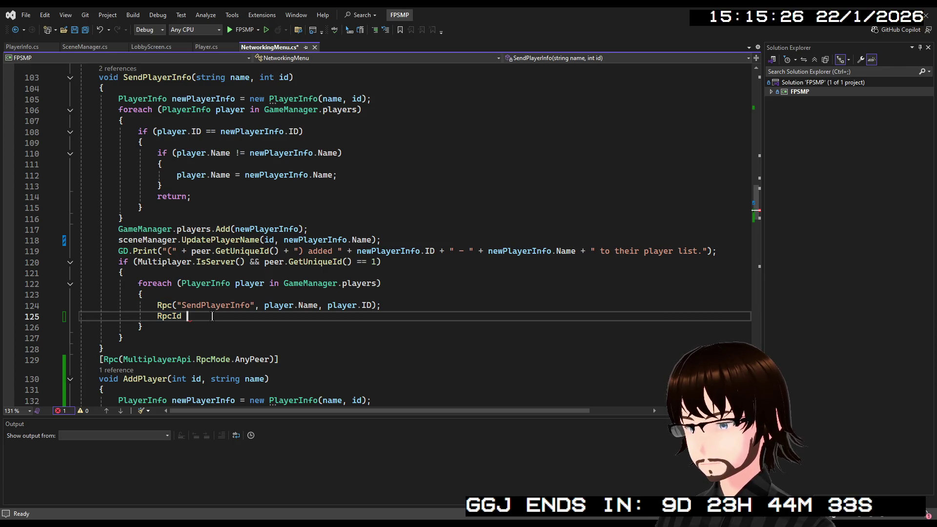
text(()
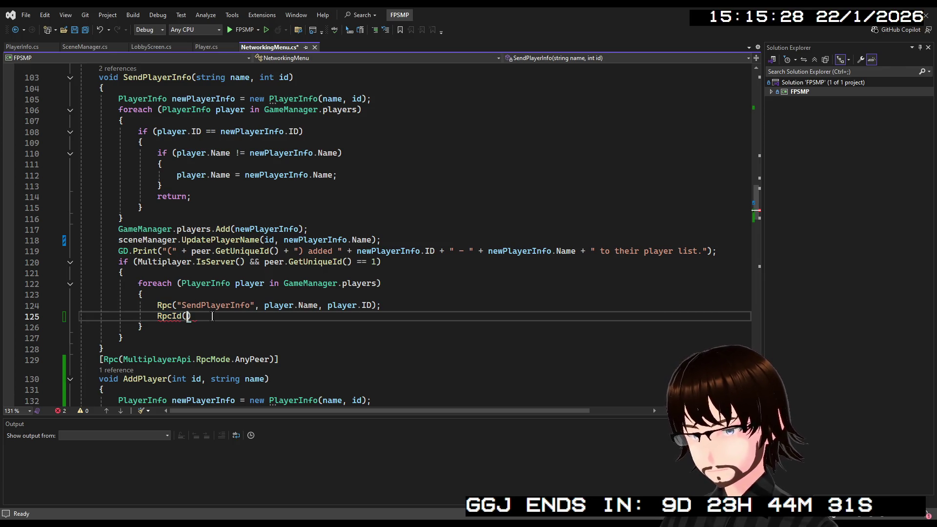
key(Tab)
text(, ")
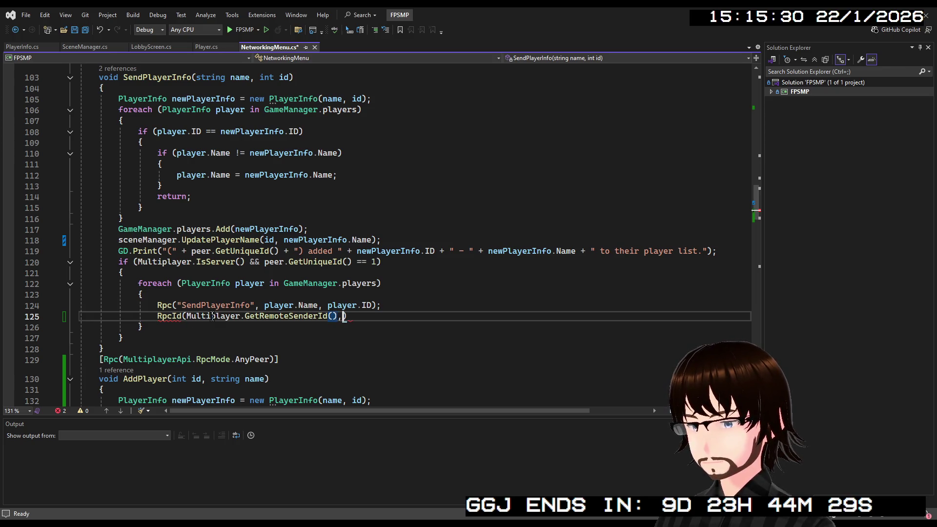
text(Add)
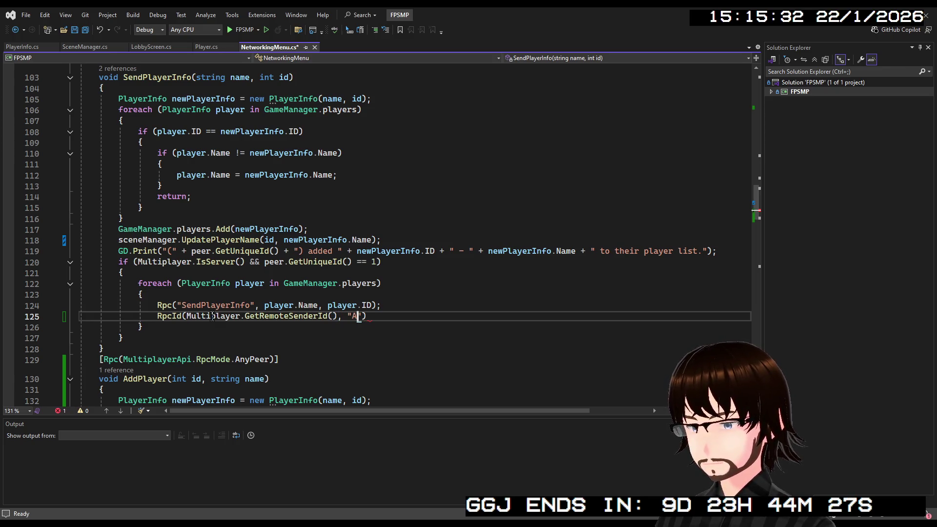
text(Player)
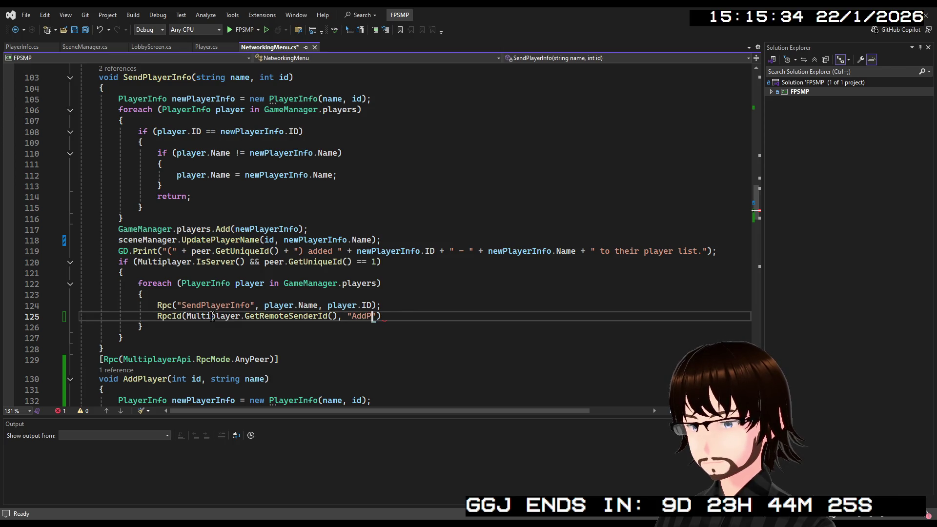
text(", pla)
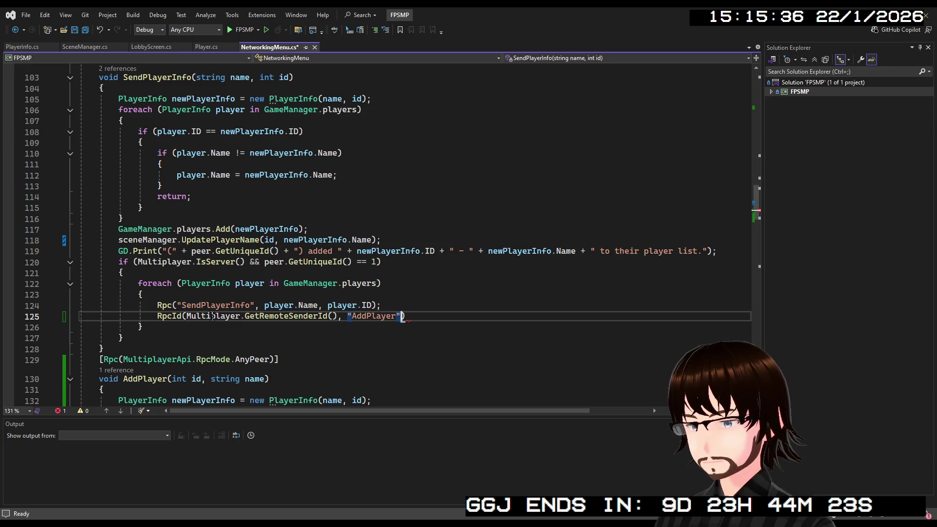
text(yer.)
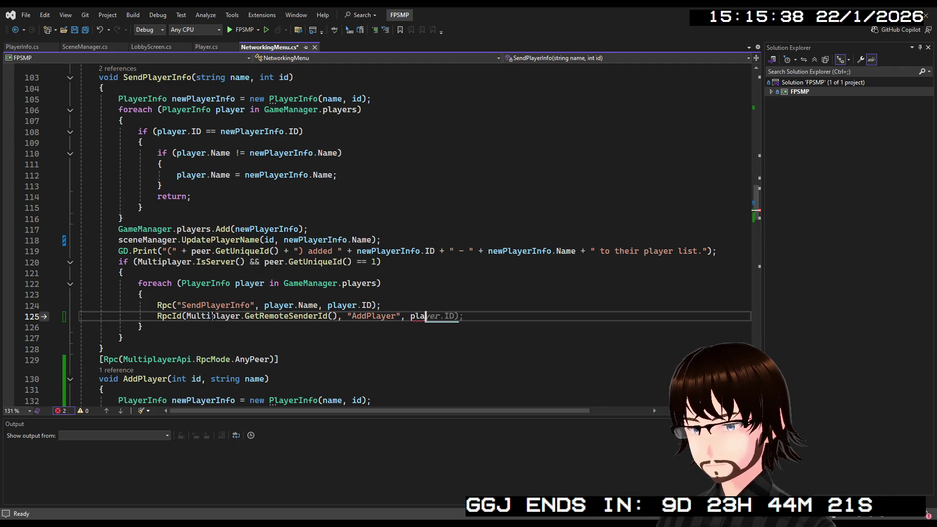
text(Name,)
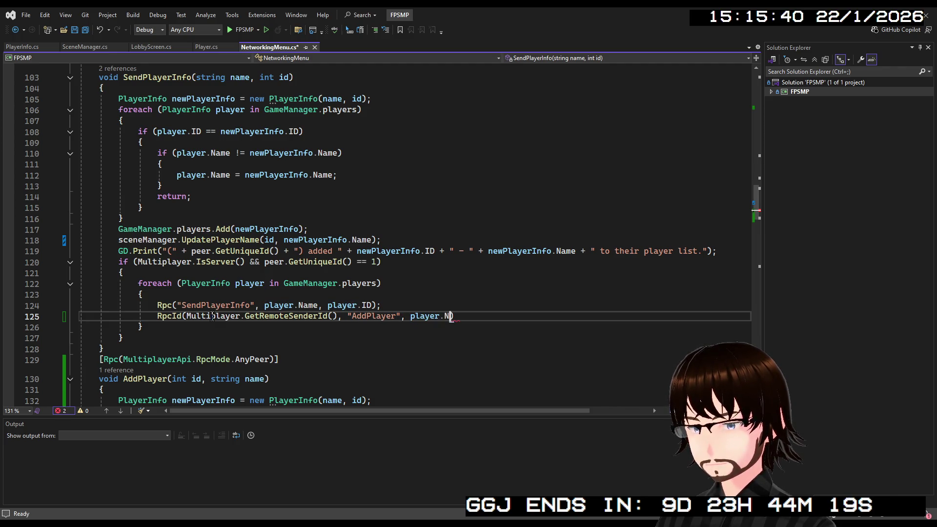
text( player.)
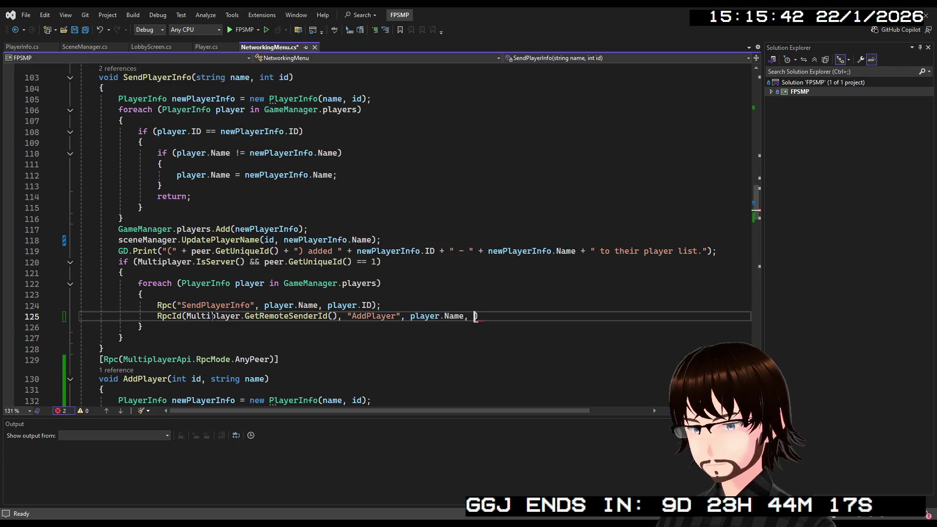
text(ID);)
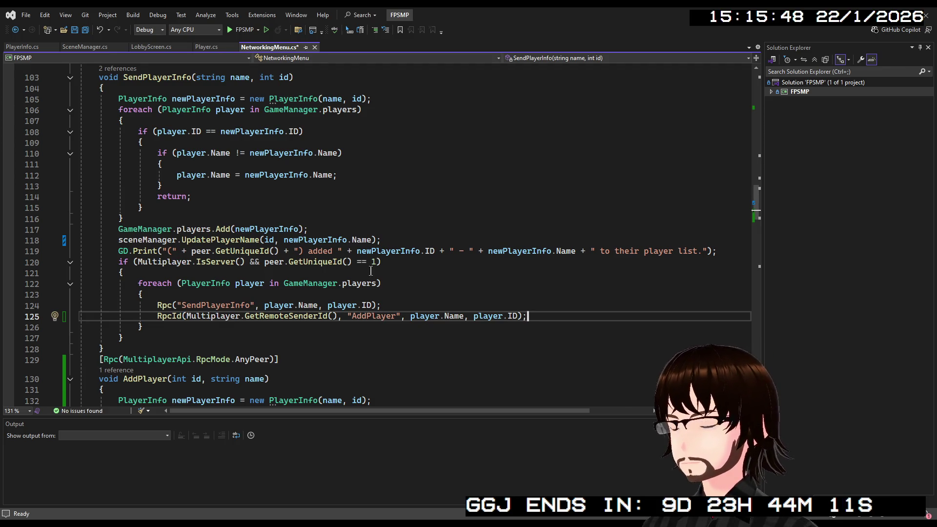
scroll(251, 317, down, 4)
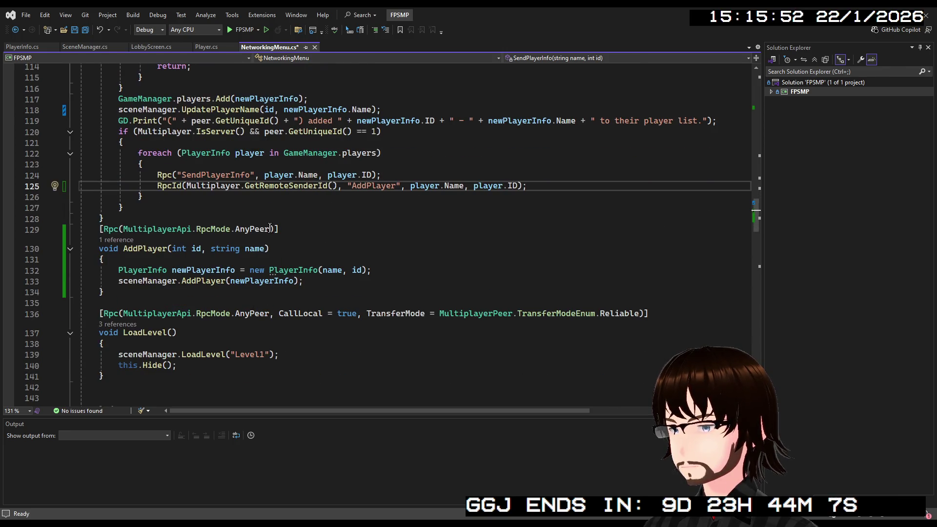
- Reorder AddPlayer's parameters to (string name, int id), save NetworkingMenu.cs, and switch to run the game
scroll(318, 216, up, 5)
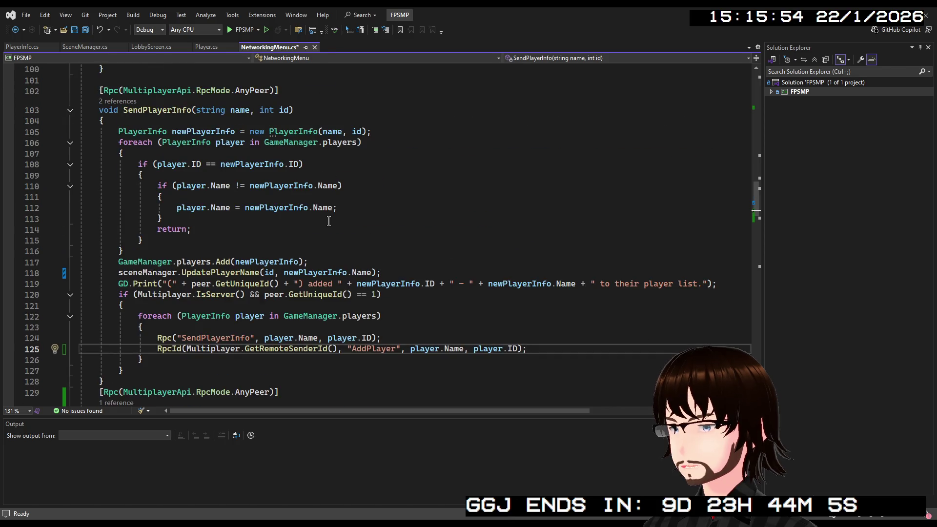
scroll(332, 231, down, 3)
drag(464, 252, 409, 253)
mouse_move(268, 314)
mouse_down()
mouse_move(172, 315)
mouse_move(263, 315)
mouse_up()
click(263, 315)
key(BackSpace)
click(272, 314)
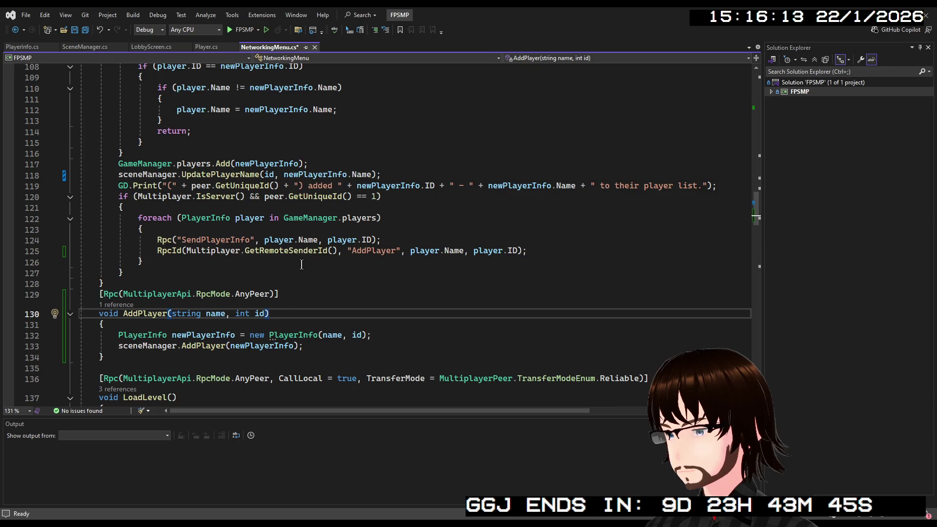
key(ctrl+s)
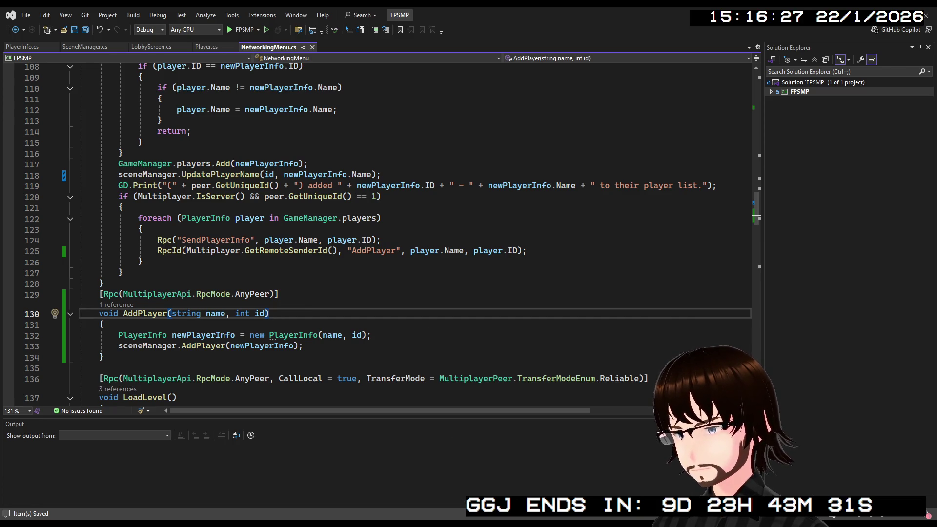
key(alt+Tab)
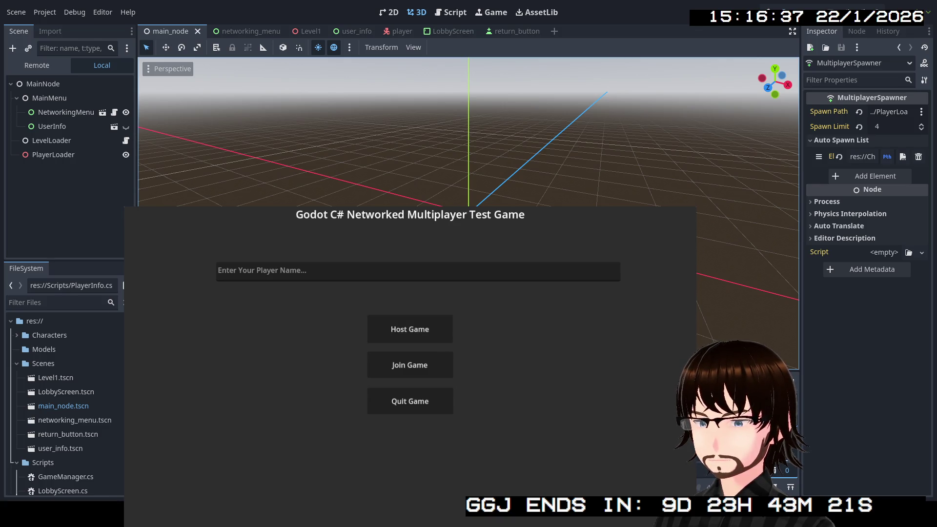
- Host a game, check the Remote scene tree for the 1 - Player 1 node, then stop the game
click(420, 329)
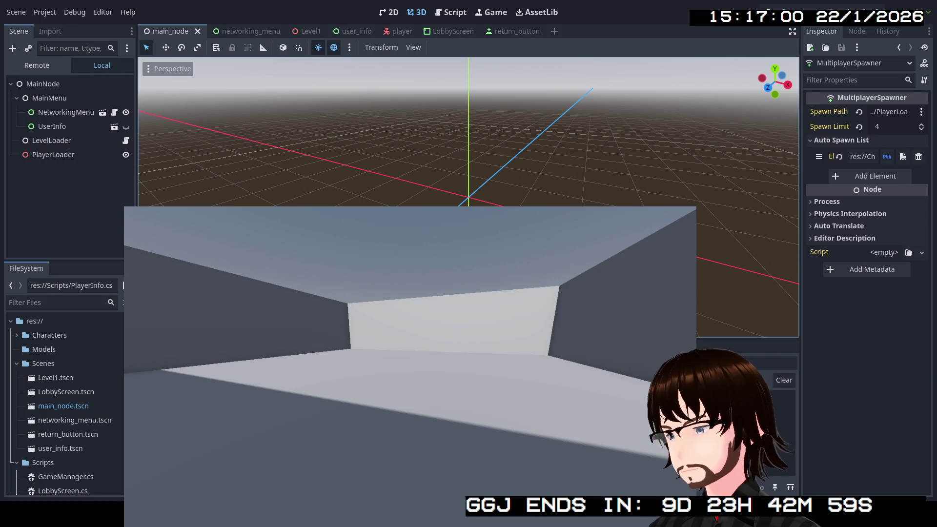
click(37, 65)
click(28, 169)
click(28, 169)
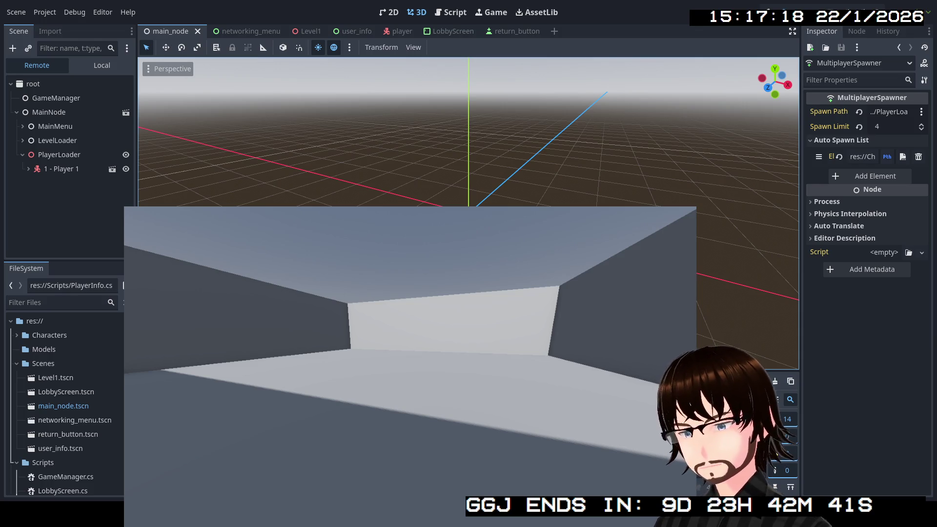
click(814, 7)
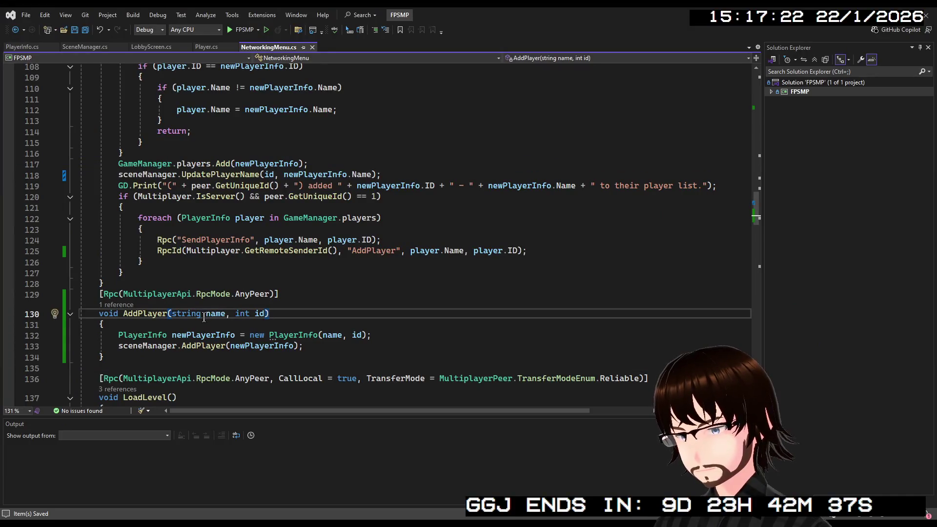
scroll(194, 330, up, 2)
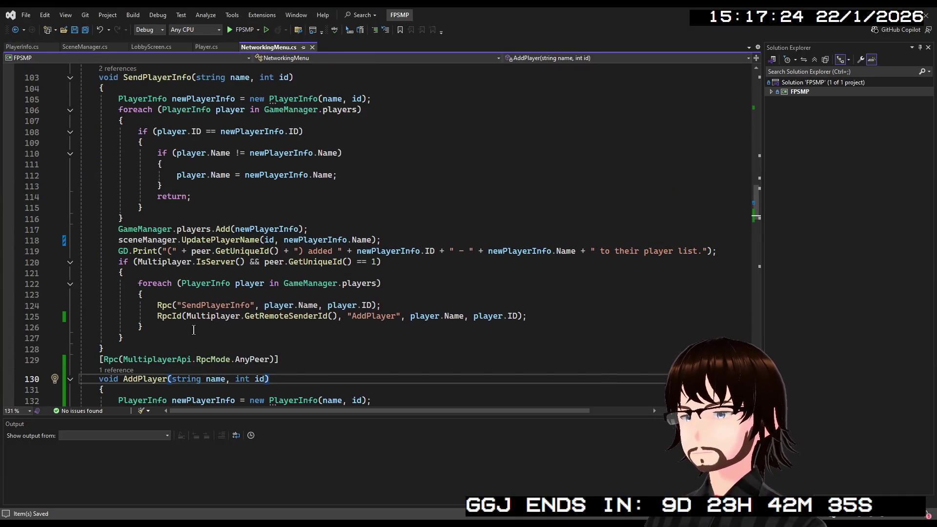
mouse_move(381, 240)
mouse_down()
mouse_move(136, 229)
mouse_move(119, 239)
mouse_up()
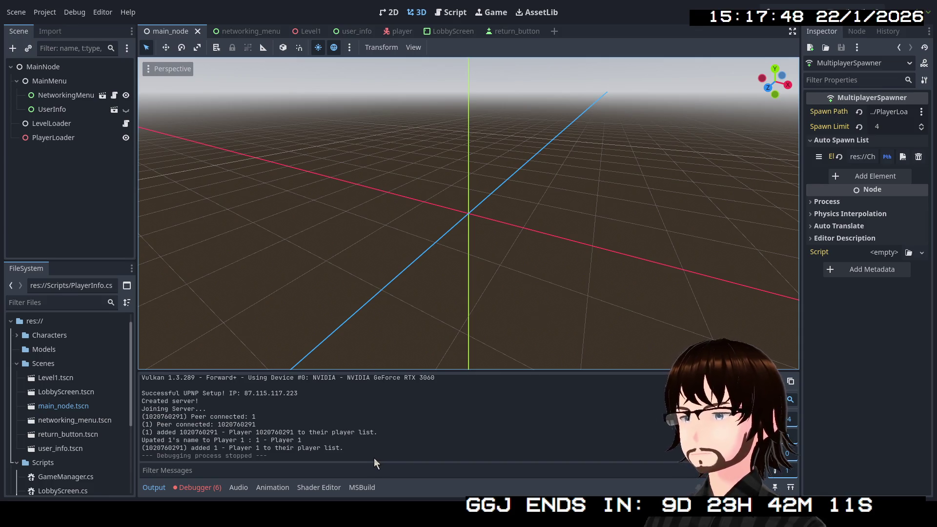
key(F5)
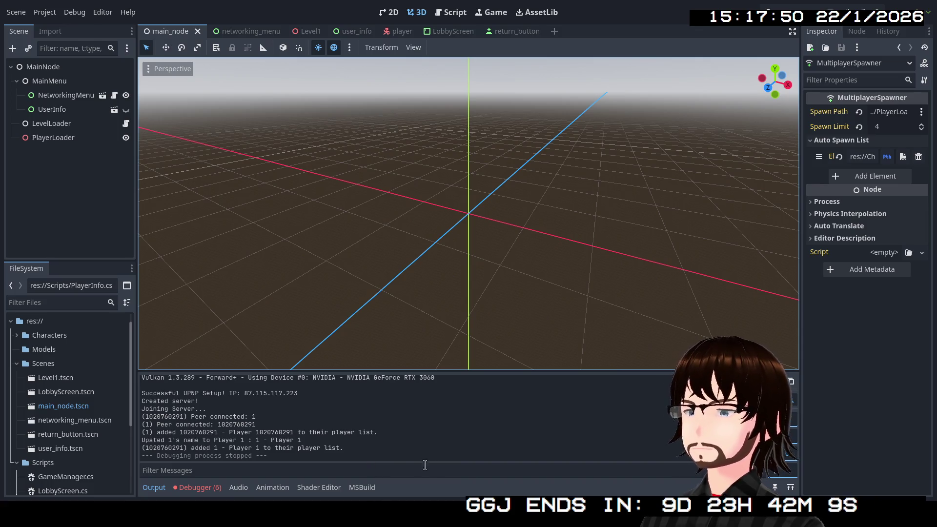
key(alt+F4)
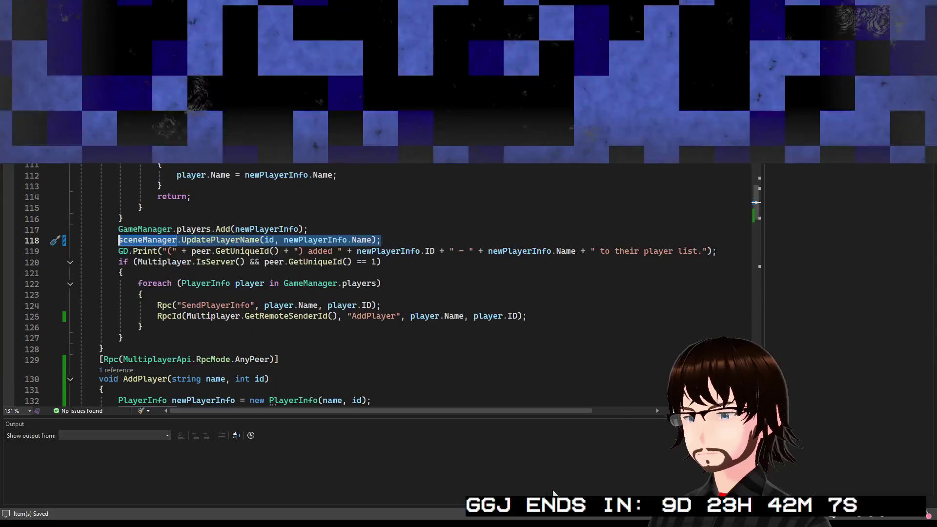
mouse_move(392, 238)
mouse_down()
mouse_move(189, 228)
mouse_move(73, 241)
mouse_up()
- Delete line 118's UpdatePlayerName call, line 125's RpcId AddPlayer statement, and the leftover blank line
key(BackSpace)
key(Tab)
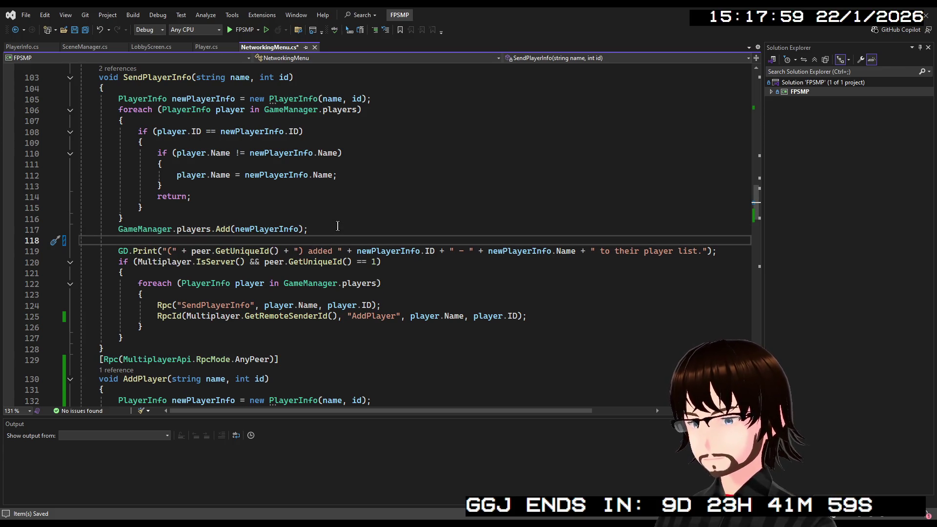
text(Ad)
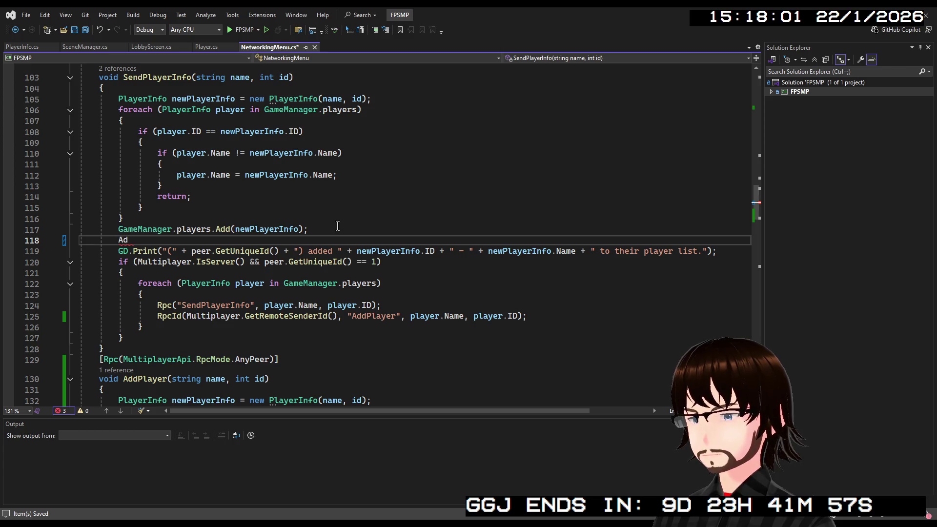
text(dPlayer)
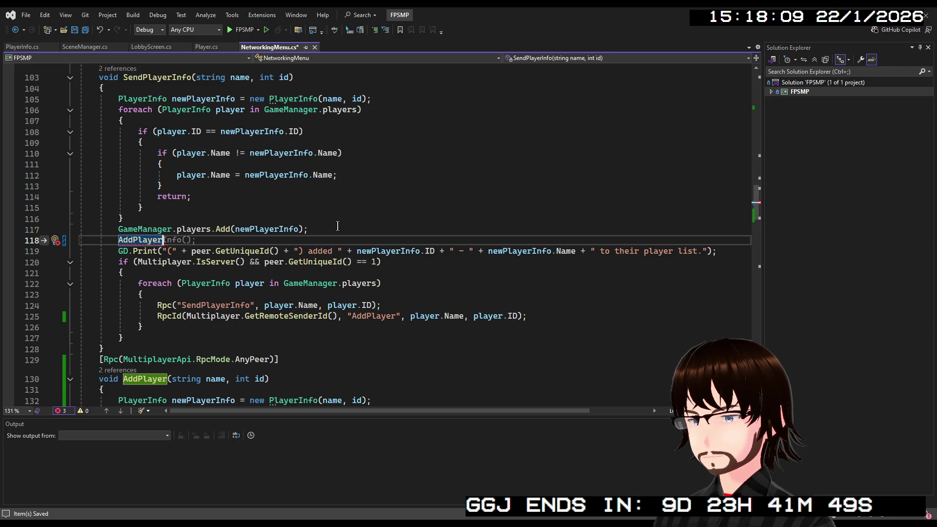
key(BackSpace)
key(BackSpace)
key(BackSpace)
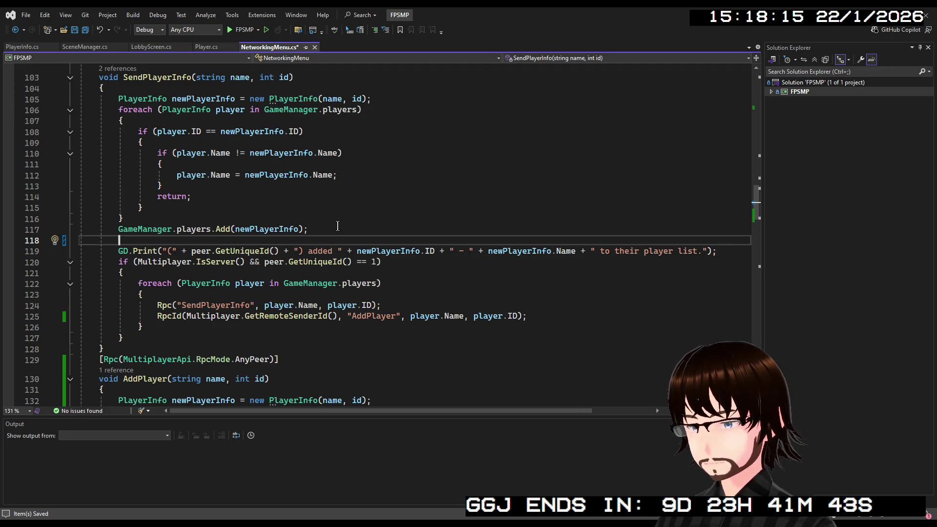
mouse_move(527, 316)
mouse_down()
mouse_move(145, 327)
mouse_move(166, 319)
mouse_move(157, 317)
mouse_up()
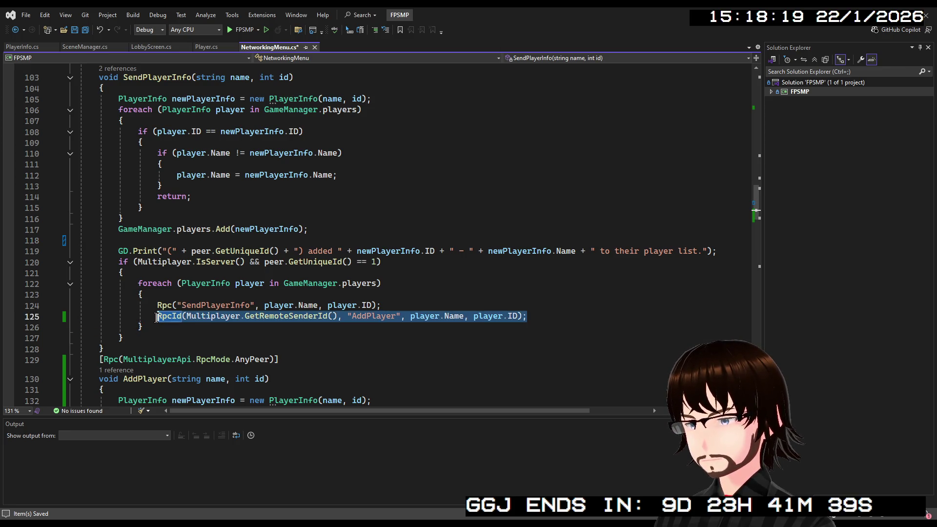
key(BackSpace)
click(157, 240)
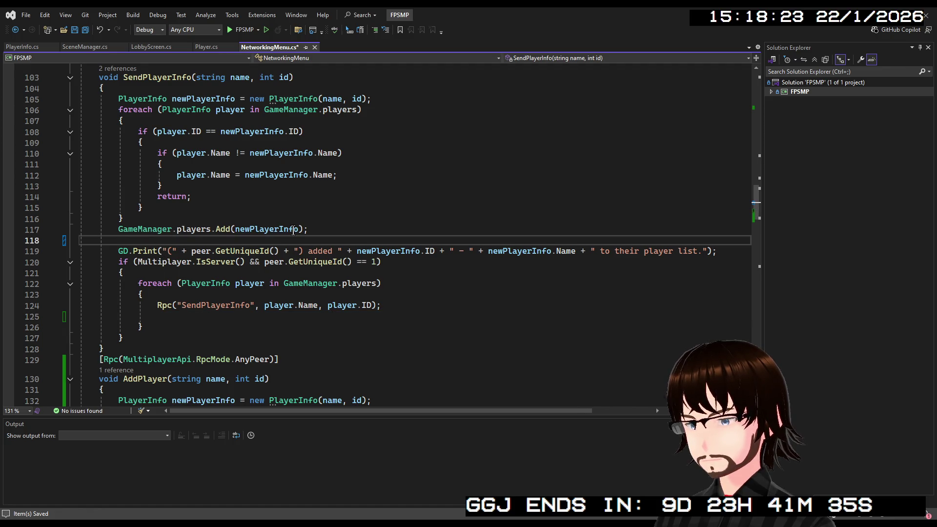
click(383, 305)
key(Delete)
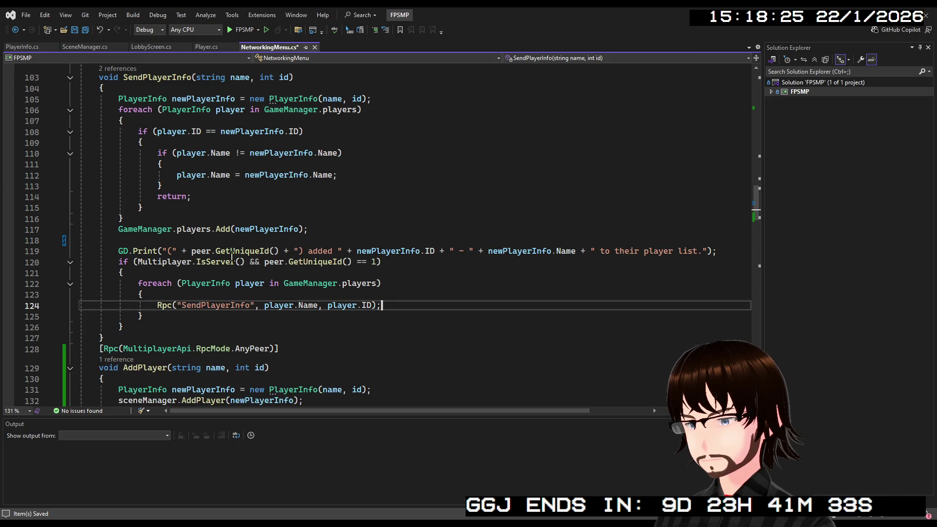
click(176, 241)
- Add an if (peer.GetUniqueId() != id) block calling AddPlayer(newPlayerInfo.Name, newPlayerInfo.ID)
text(if)
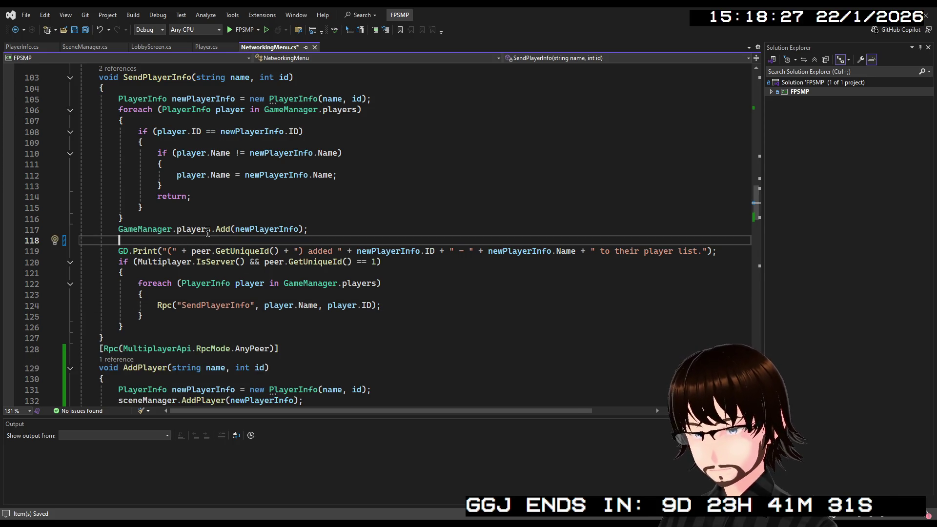
key(Tab)
key(Tab)
text(peer.)
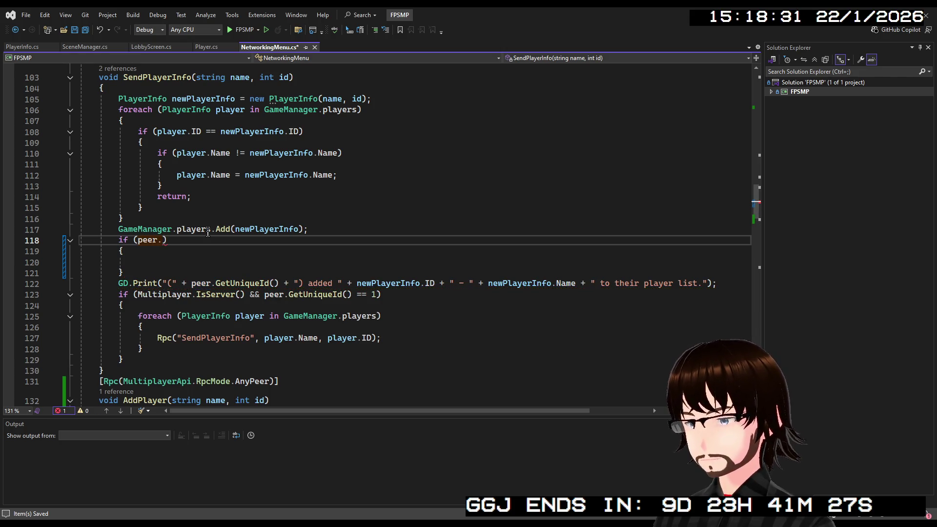
text(Ge)
text(tU)
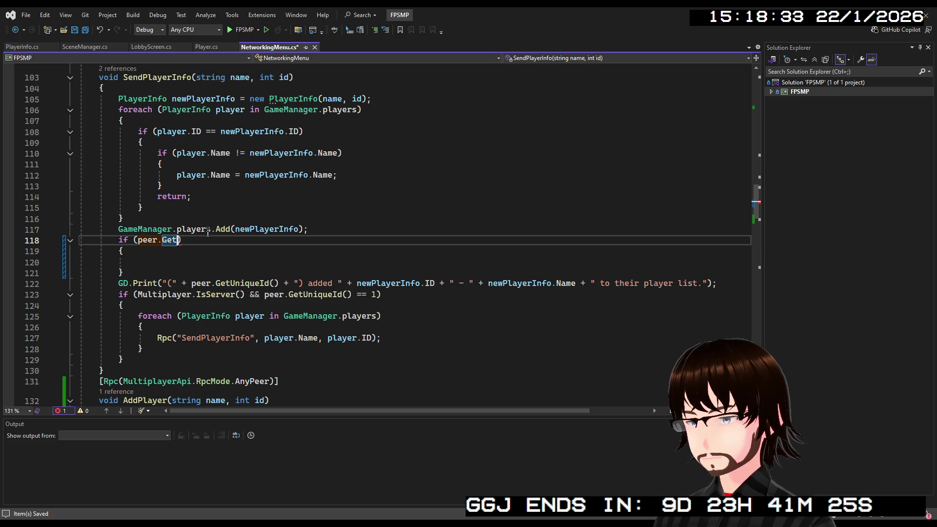
key(Tab)
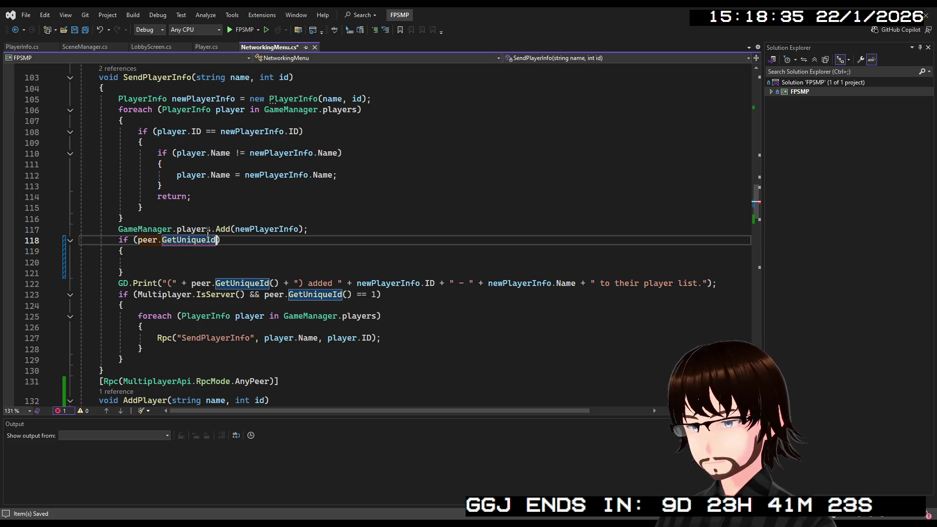
text(() )
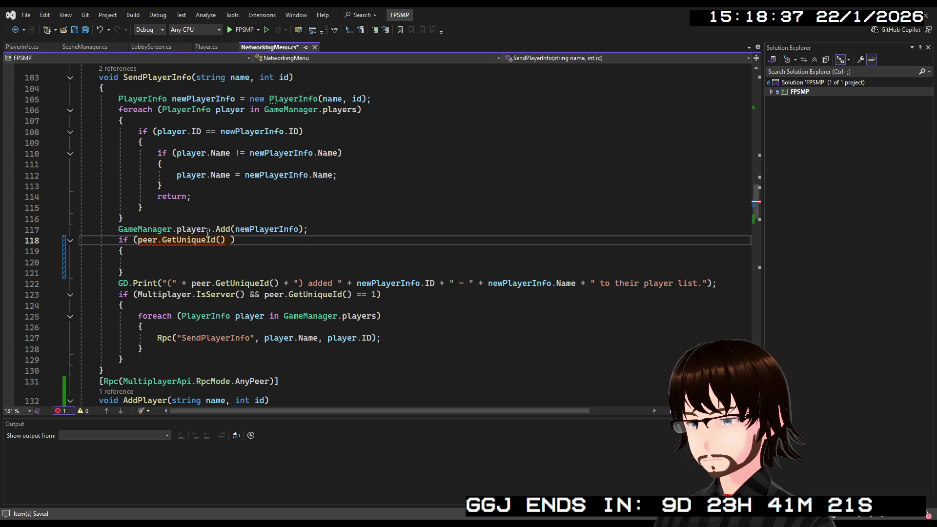
text(!= )
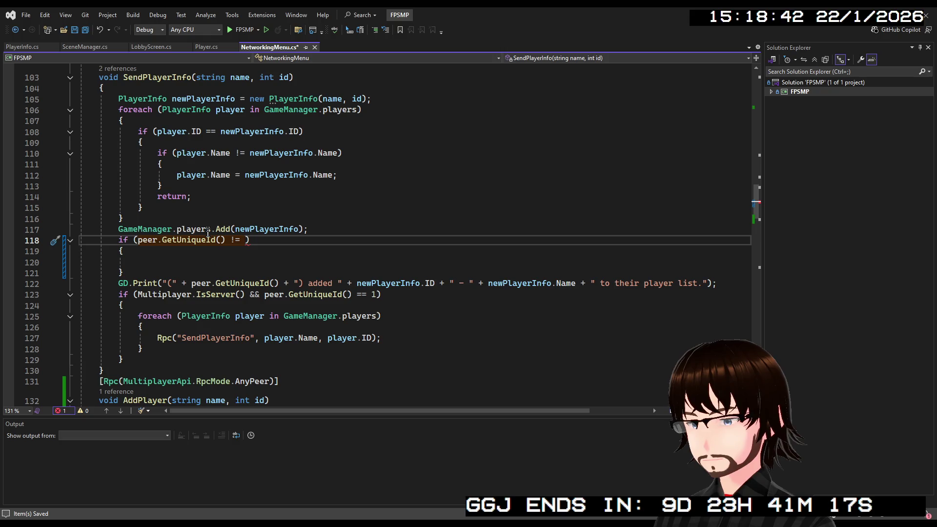
text(id)
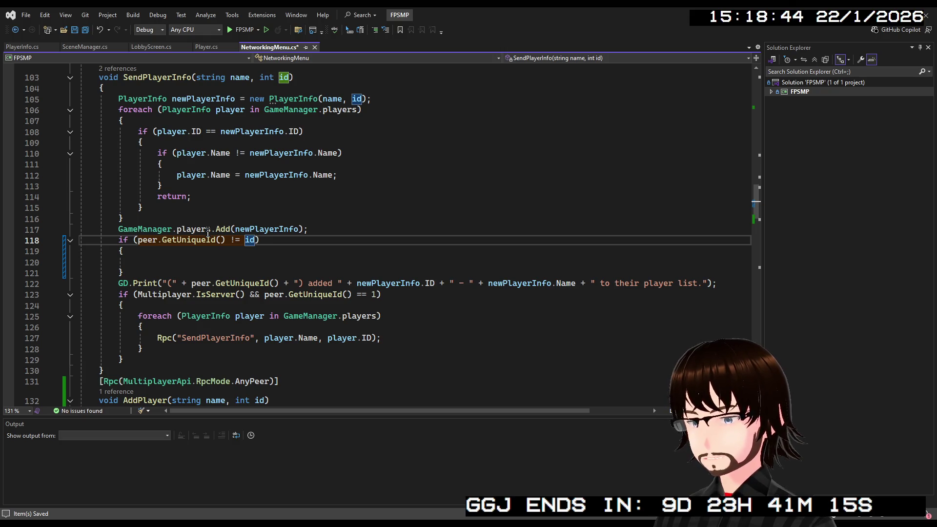
click(182, 263)
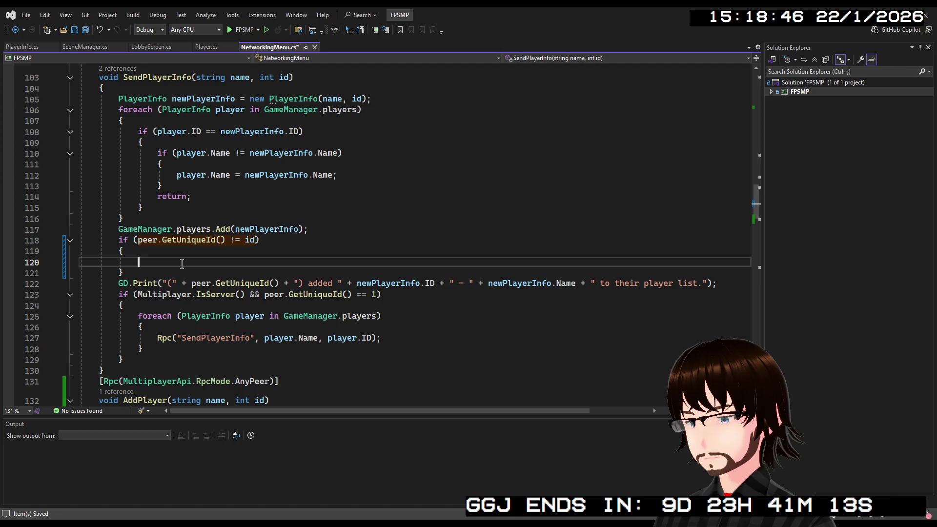
text(AddPlayer()
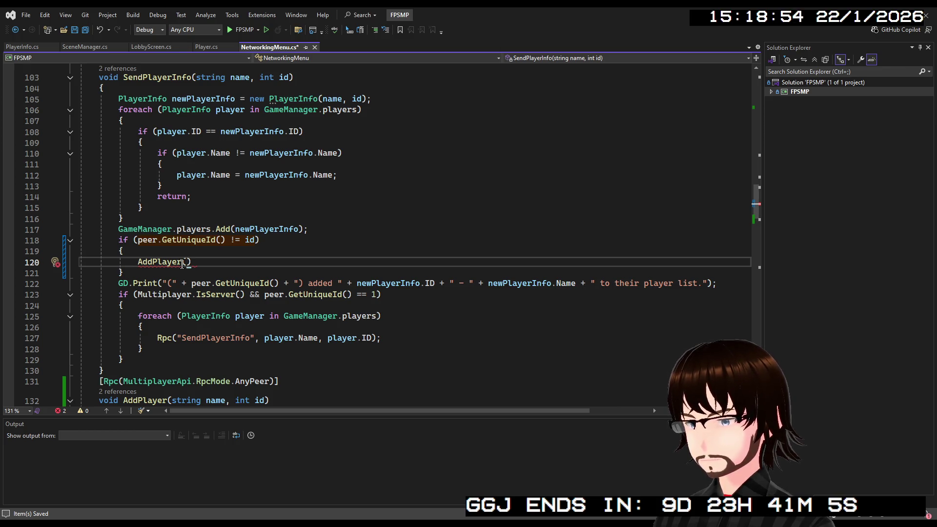
text(p)
key(BackSpace)
text(newPlayerInfo.)
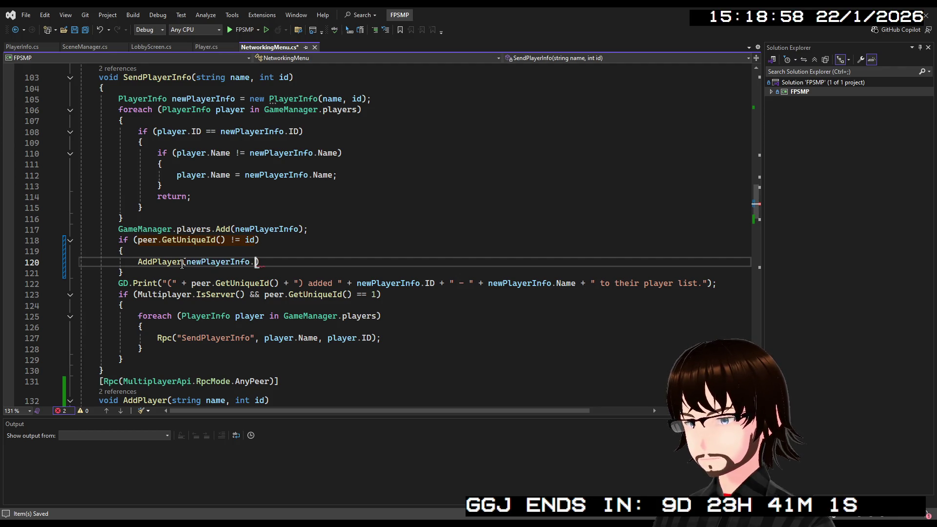
text(Name, n)
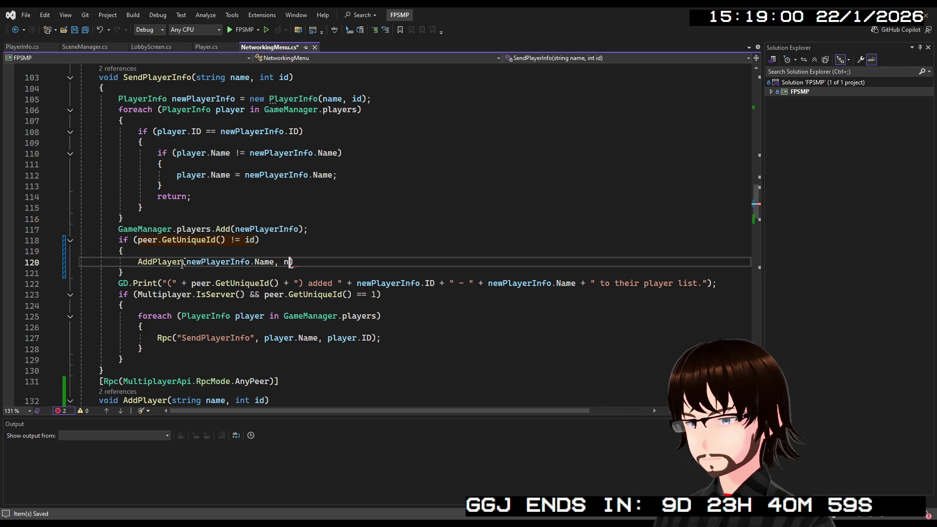
text(ewPlayerInfo.ID))
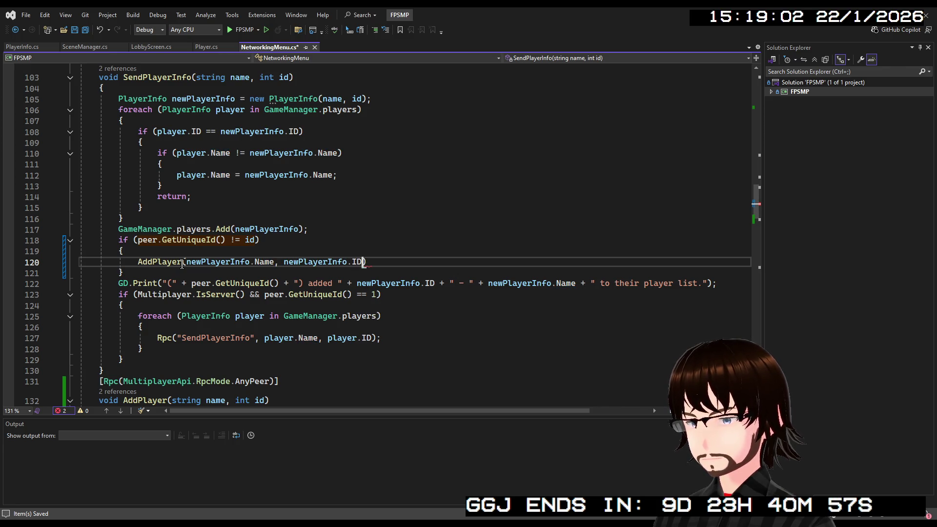
text(;)
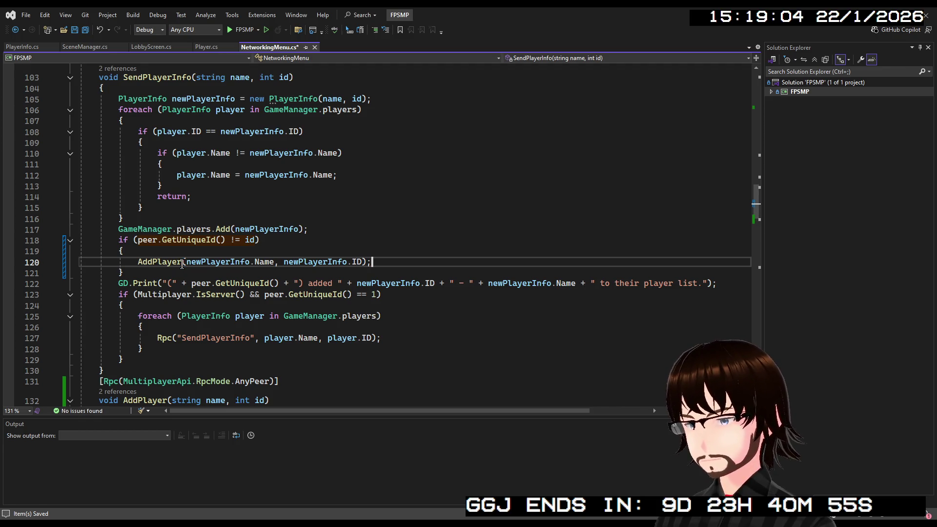
- Replace the direct call with Rpc("AddPlayer", newPlayerInfo.Name, newPlayerInfo.ID);
click(137, 262)
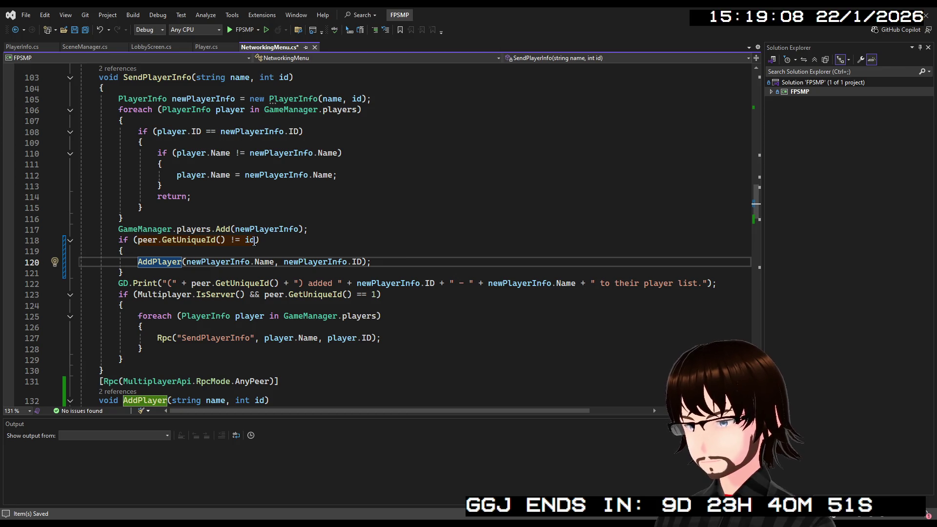
drag(386, 263, 139, 265)
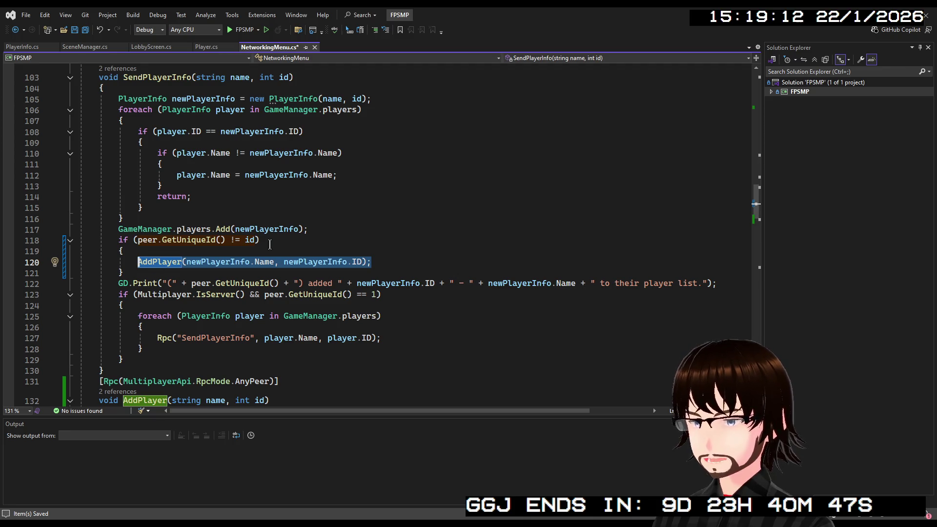
key(Delete)
text(R)
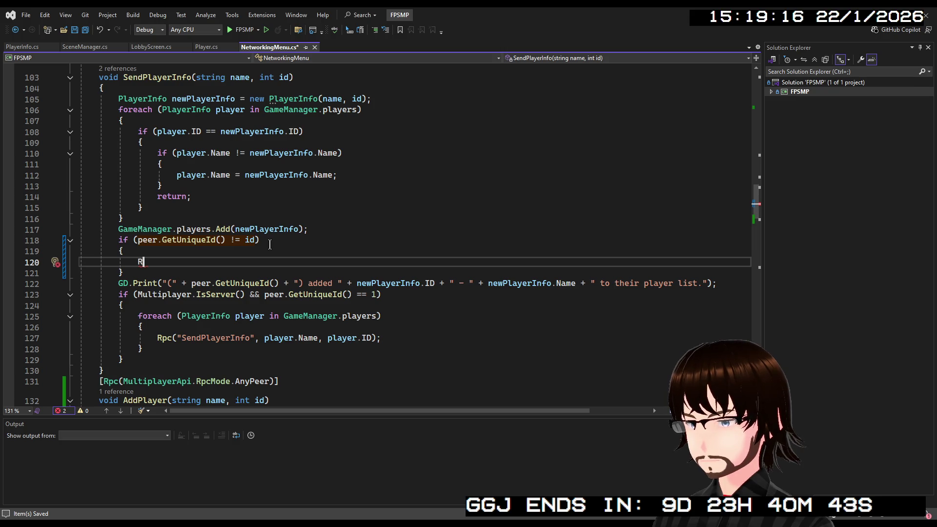
text(pc)
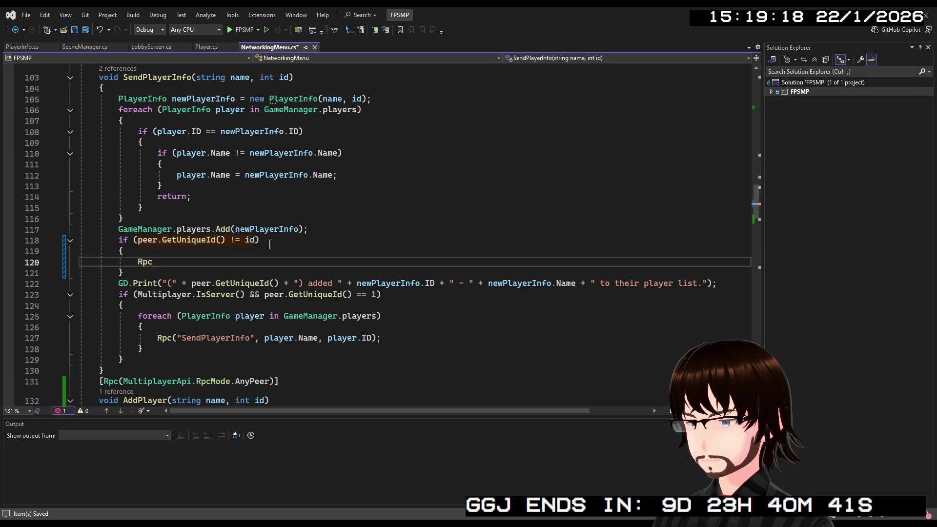
text((")
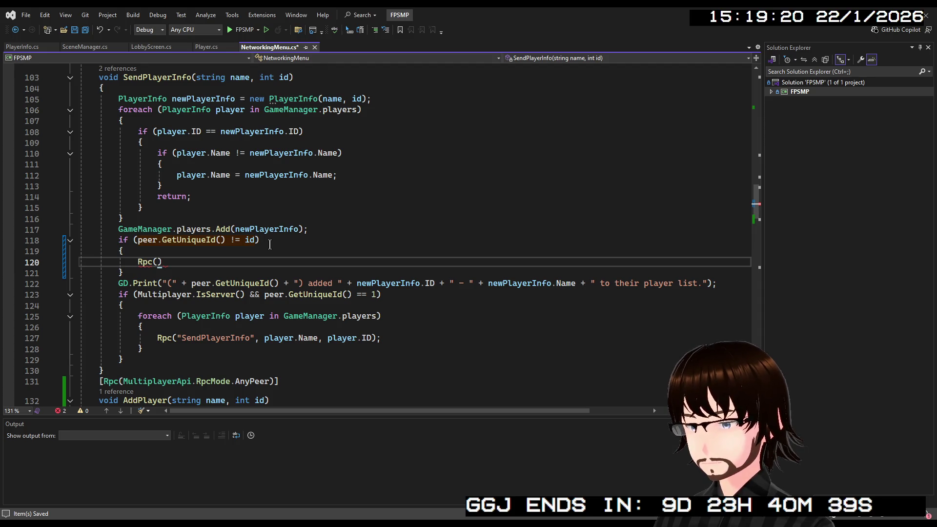
text(AddPl)
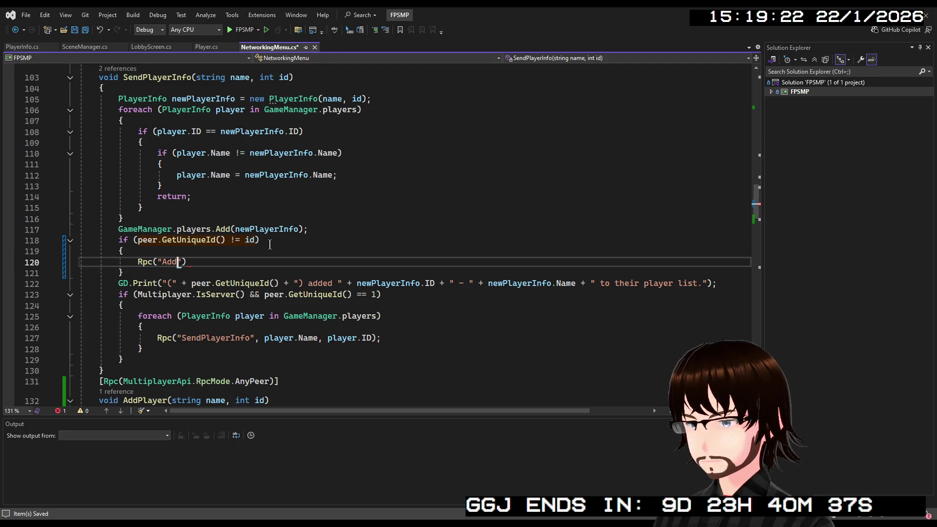
text(ayer")
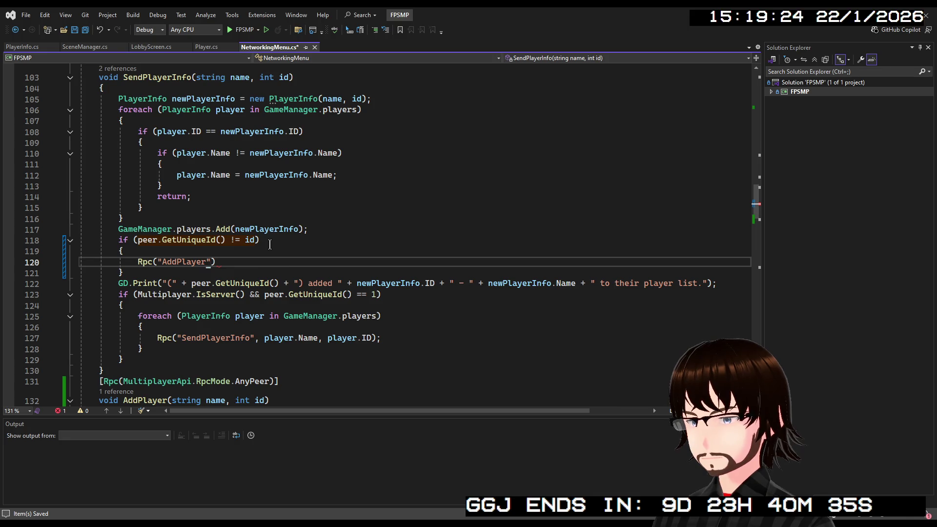
text(,)
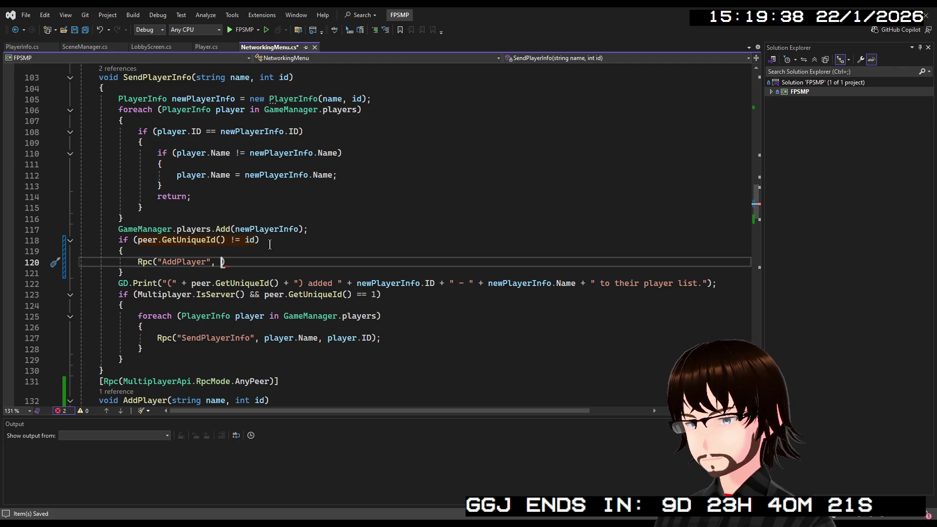
click(239, 256)
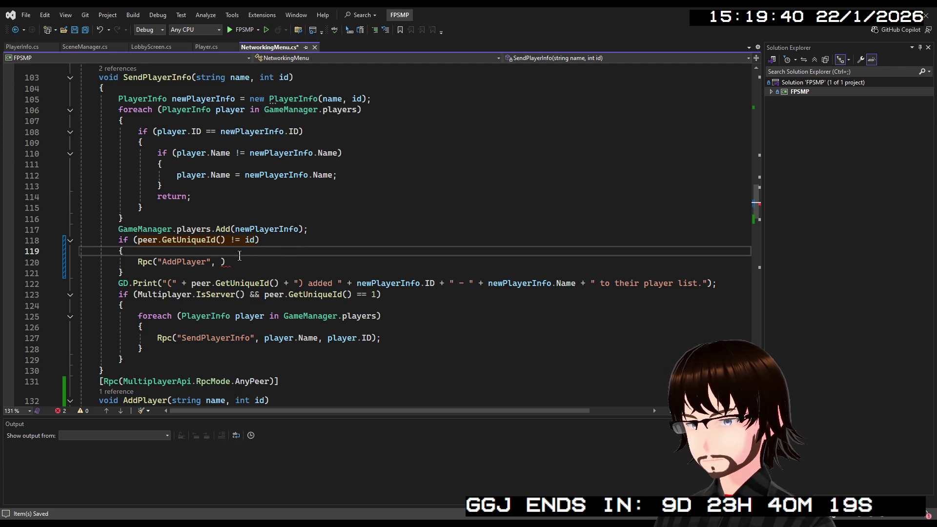
click(222, 261)
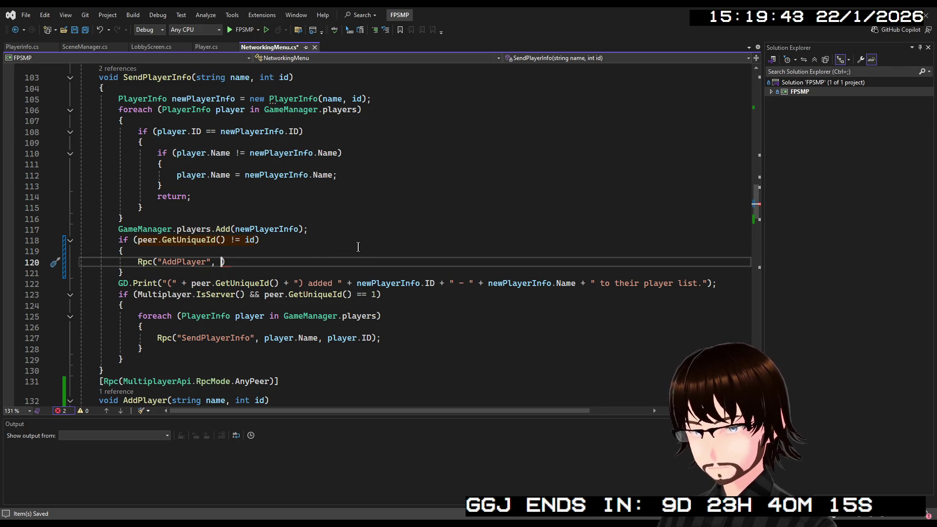
text(new)
text(PlayerInfo.)
text(Name,)
text( new)
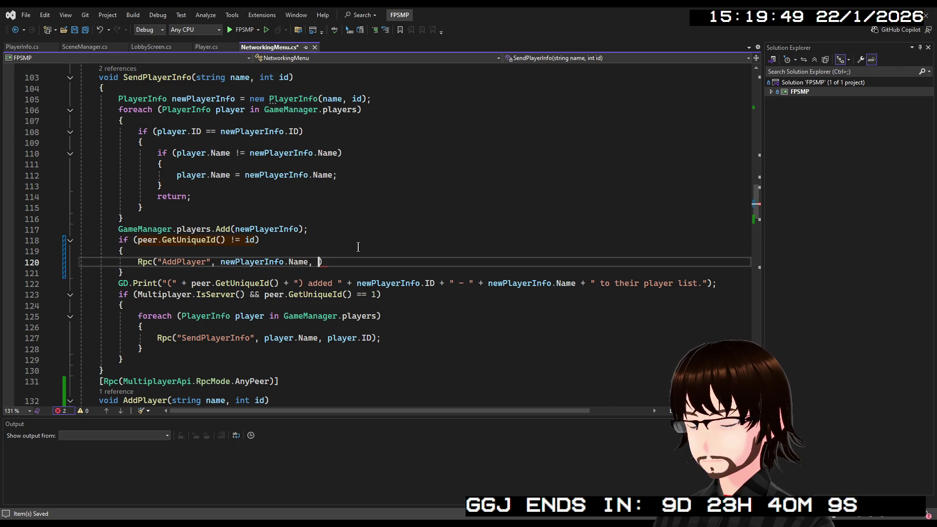
text(PlayerInfo.ID))
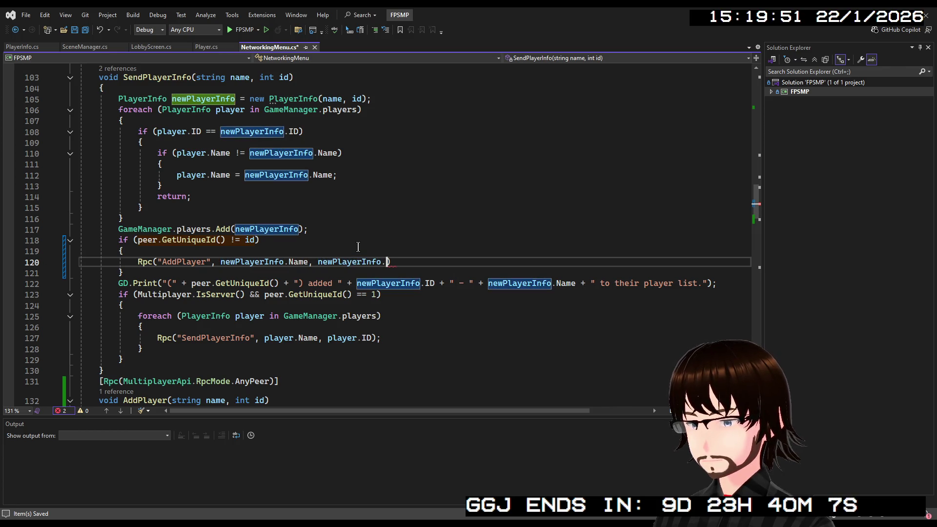
text(;)
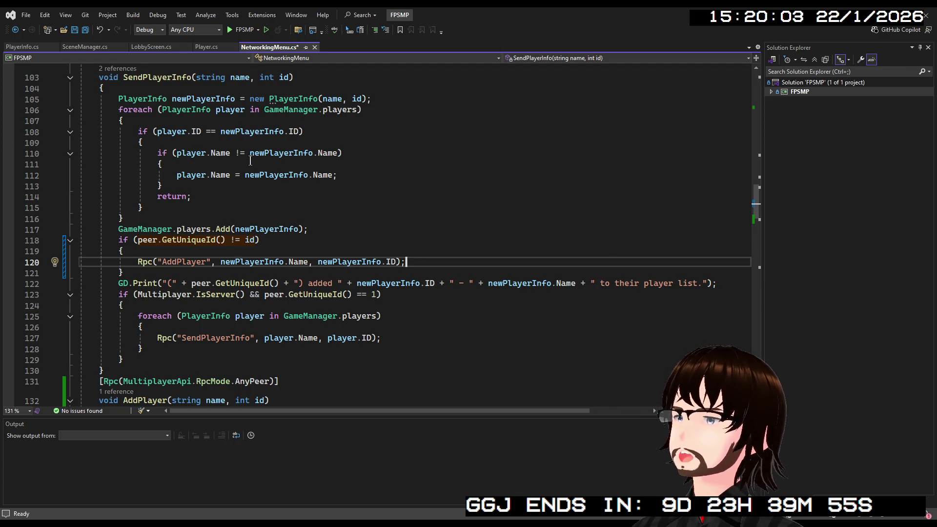
- Save NetworkingMenu.cs and launch the game in Godot with F5
scroll(249, 161, down, 1)
key(ctrl+s)
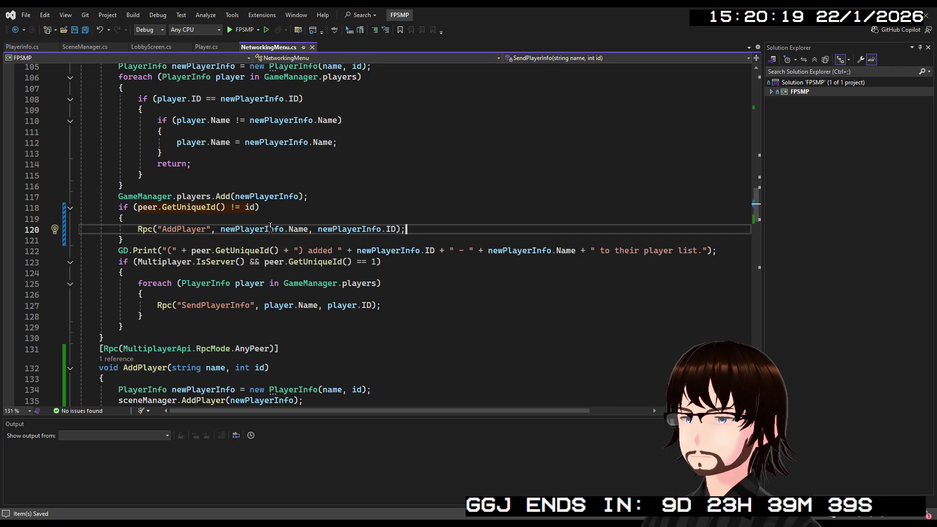
scroll(307, 215, up, 2)
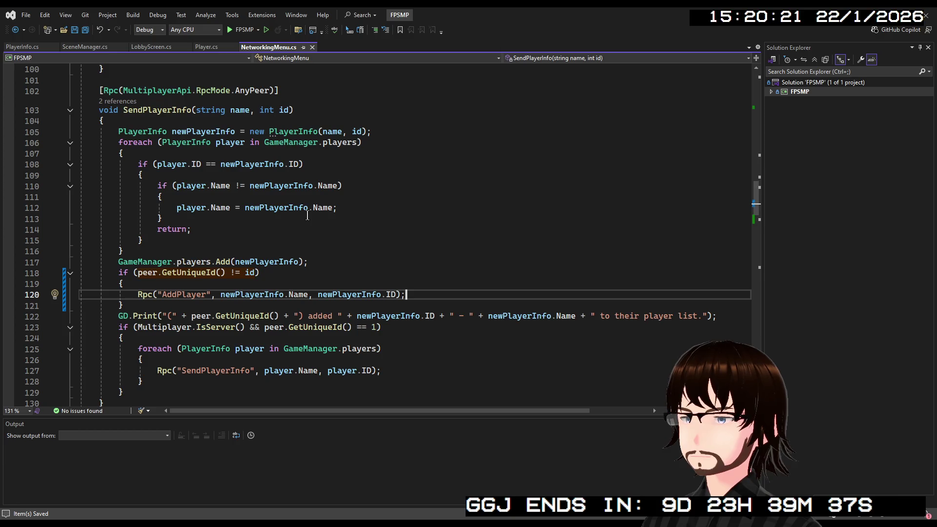
key(alt+Tab)
key(F5)
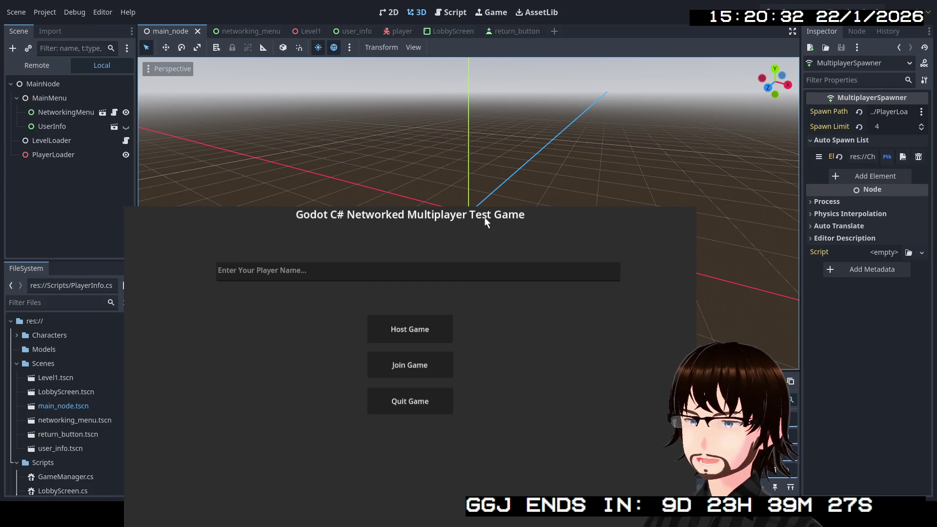
- Host a game, walk with W/S to the Player 1 capsule, stop with F8, and show the errors
click(423, 329)
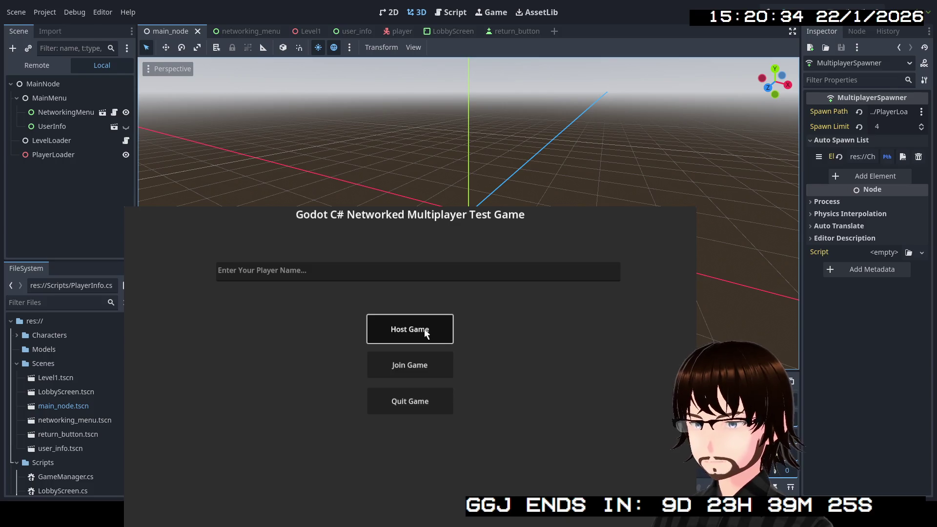
key(w)
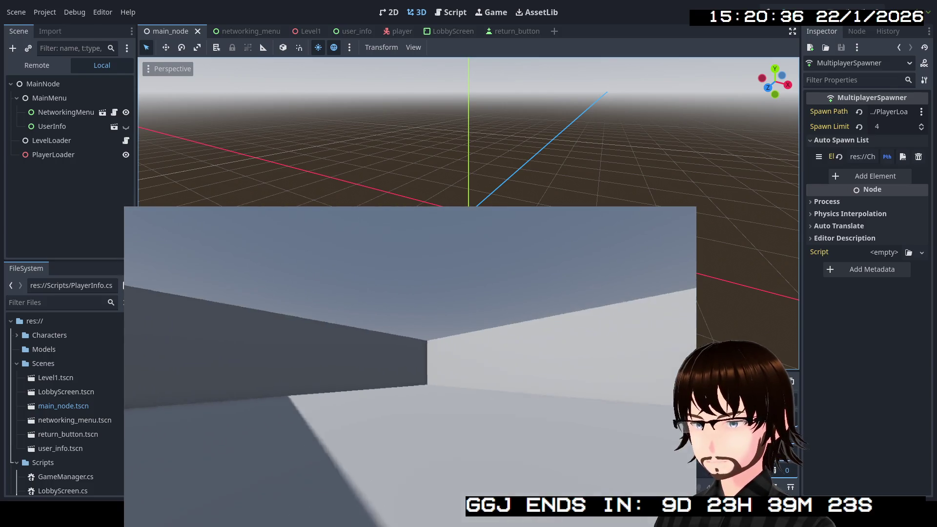
key(w)
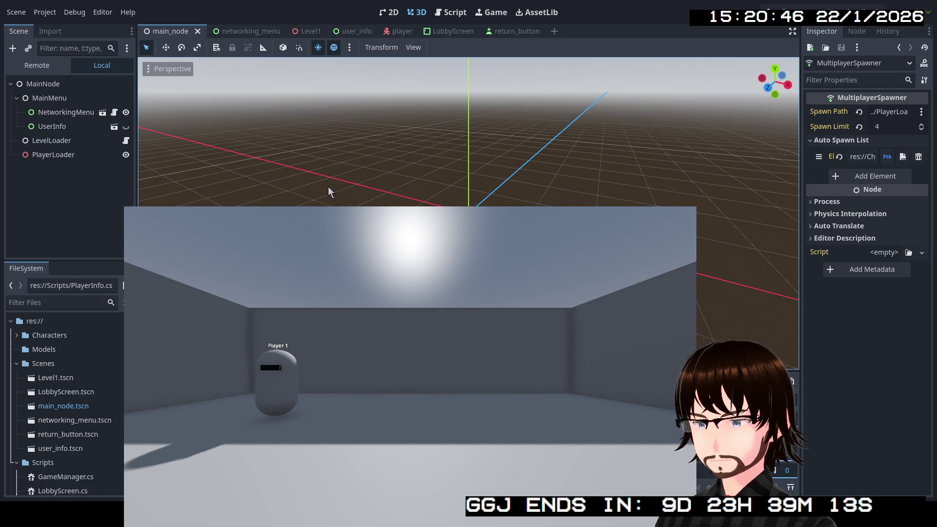
key(w)
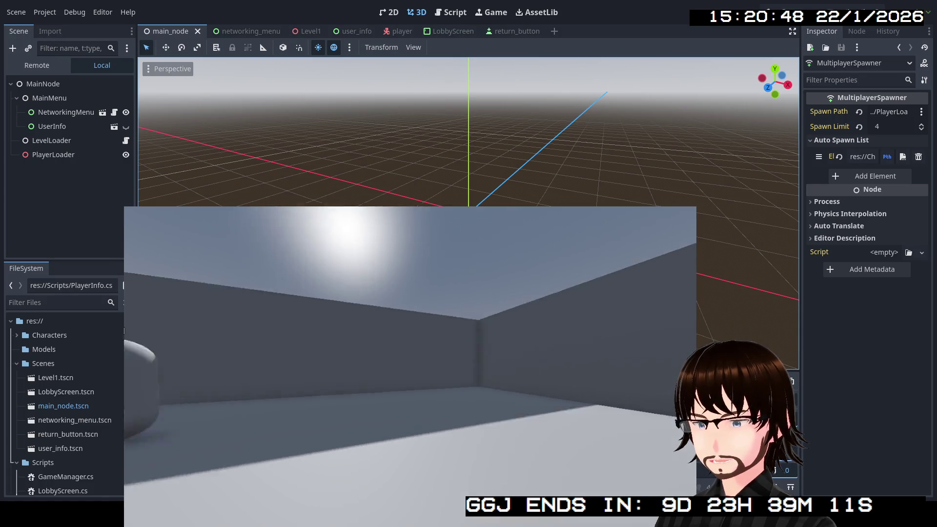
key(s)
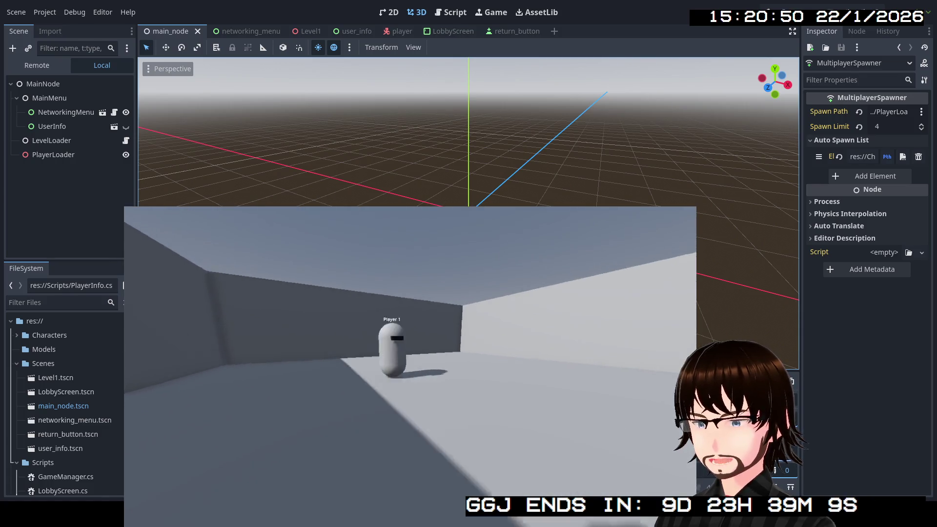
key(w)
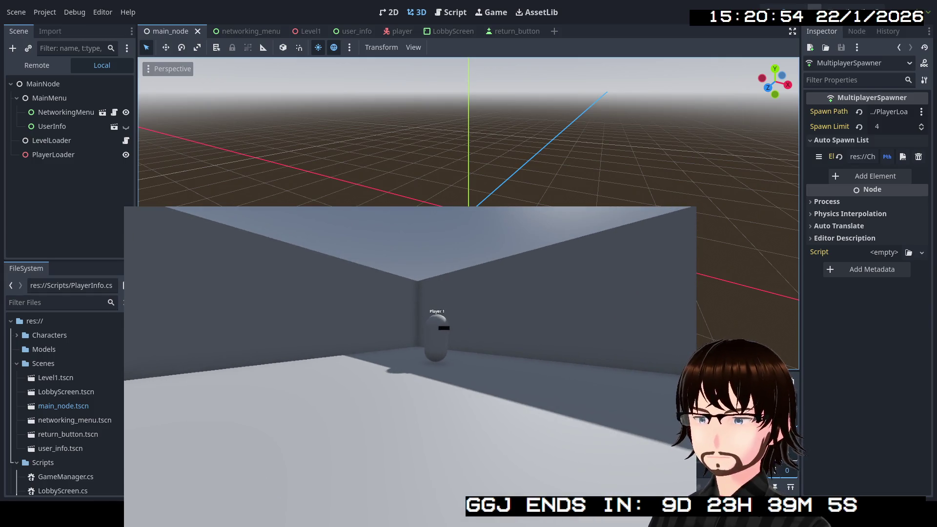
key(F8)
click(200, 487)
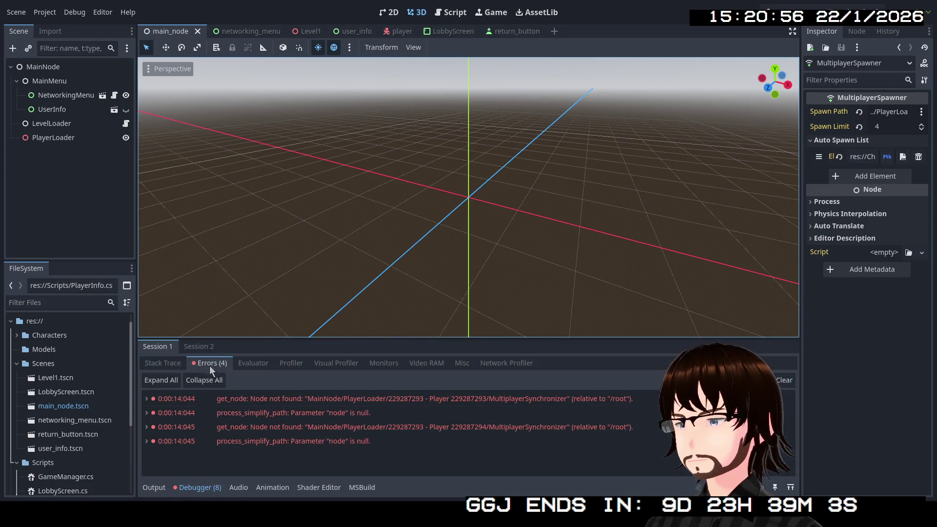
- Compare the Session 1 and Session 2 error lists, then return to Visual Studio
click(156, 346)
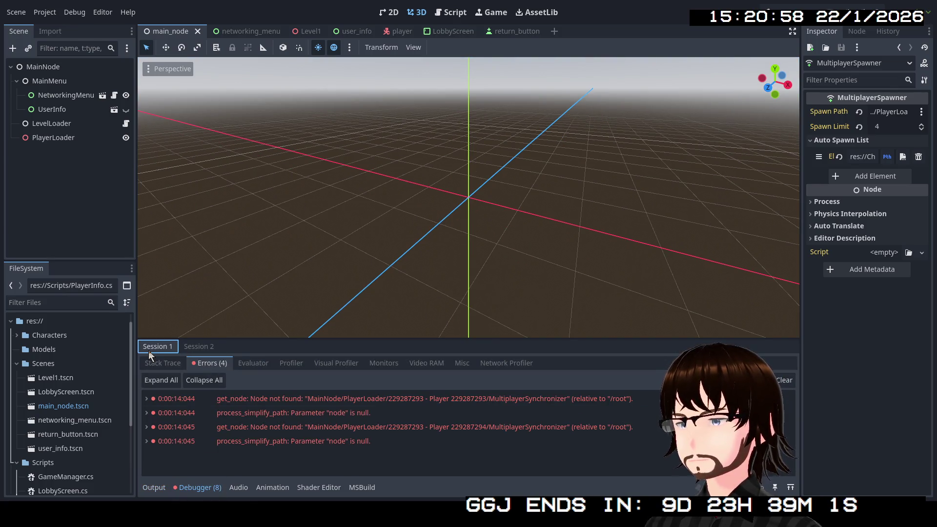
click(198, 347)
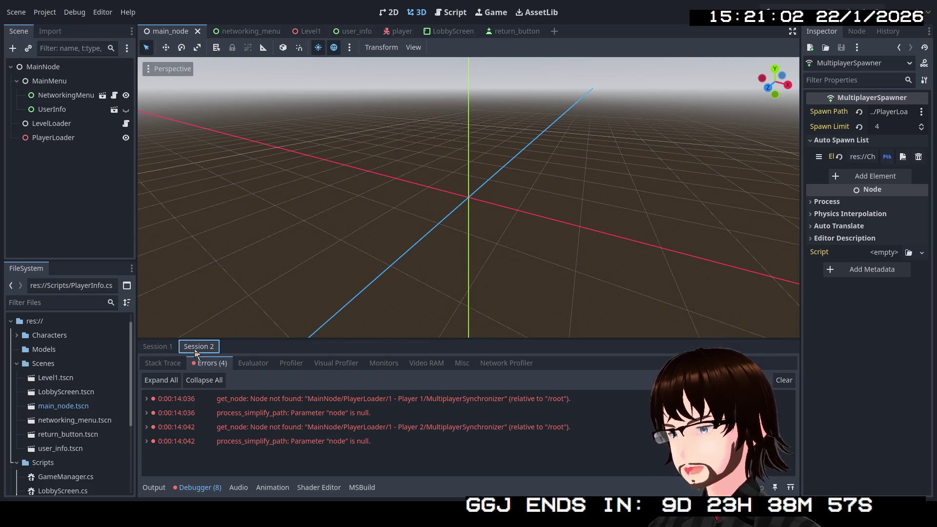
click(158, 347)
click(199, 347)
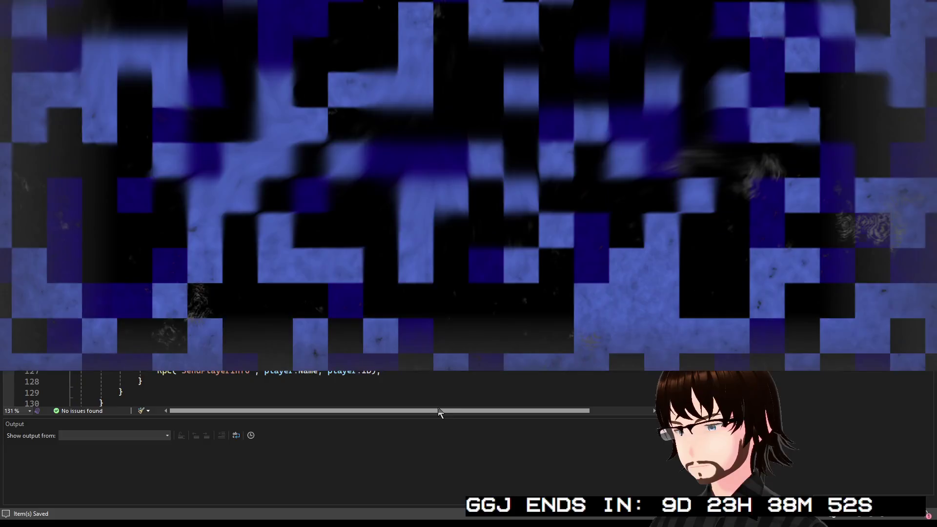
click(439, 412)
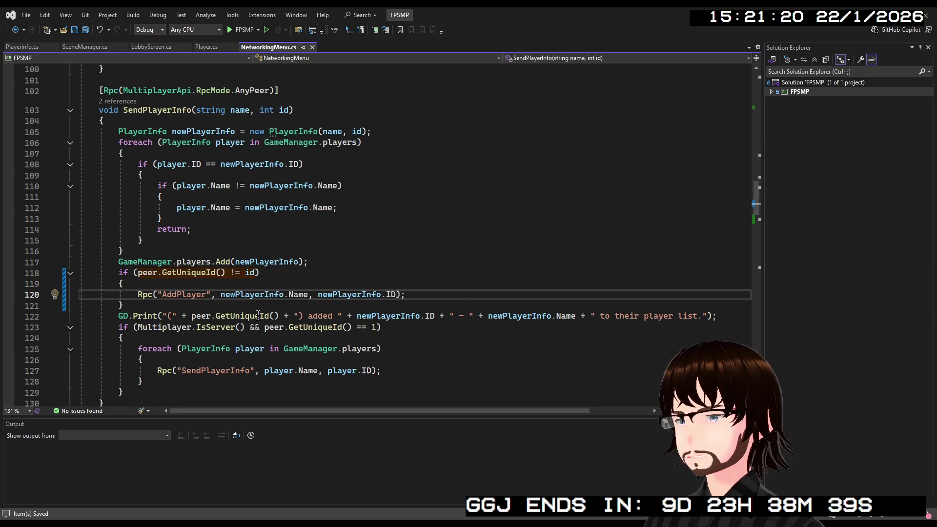
- Delete the if block wrapping the AddPlayer Rpc call and save NetworkingMenu.cs
click(133, 306)
mouse_move(133, 306)
mouse_down()
mouse_move(88, 295)
mouse_move(95, 268)
mouse_up()
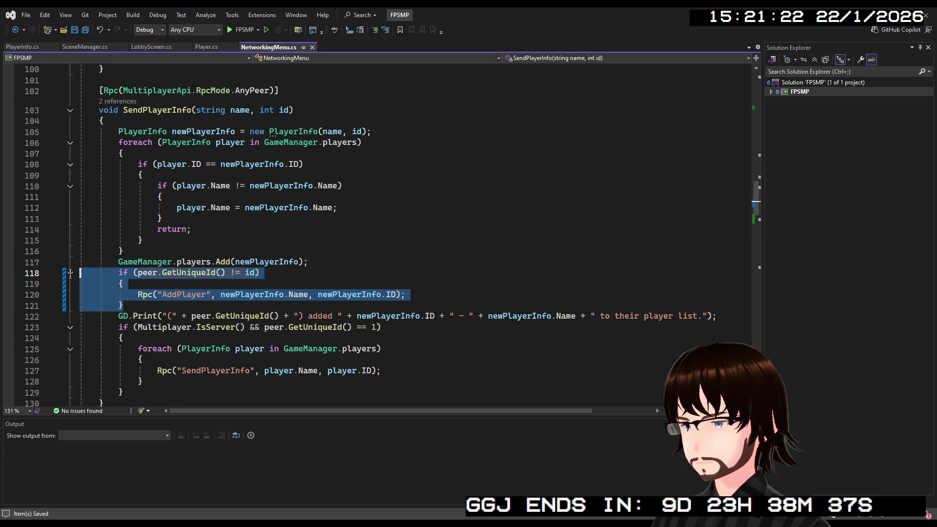
key(Delete)
key(ctrl+s)
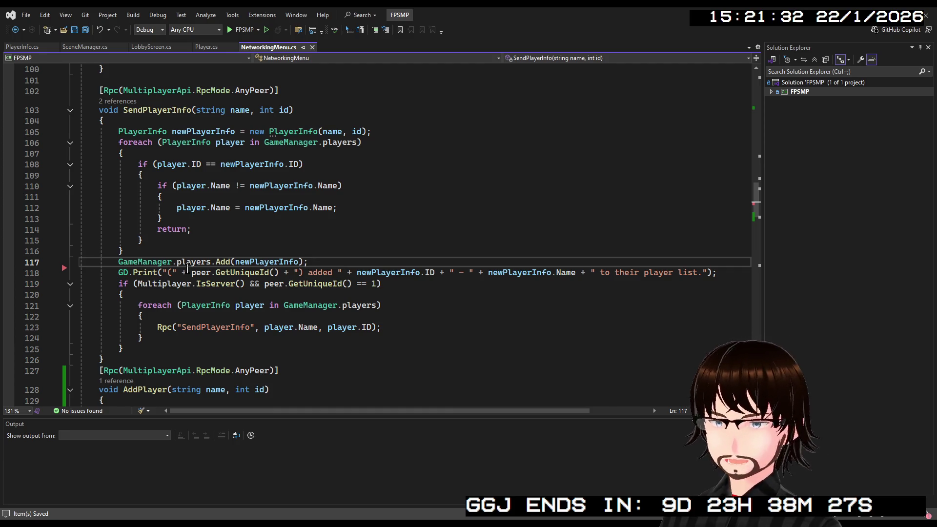
- Add Rpc("AddPlayer", newPlayerInfo.Name, newPlayerInfo.ID); after the foreach loop and save
click(172, 339)
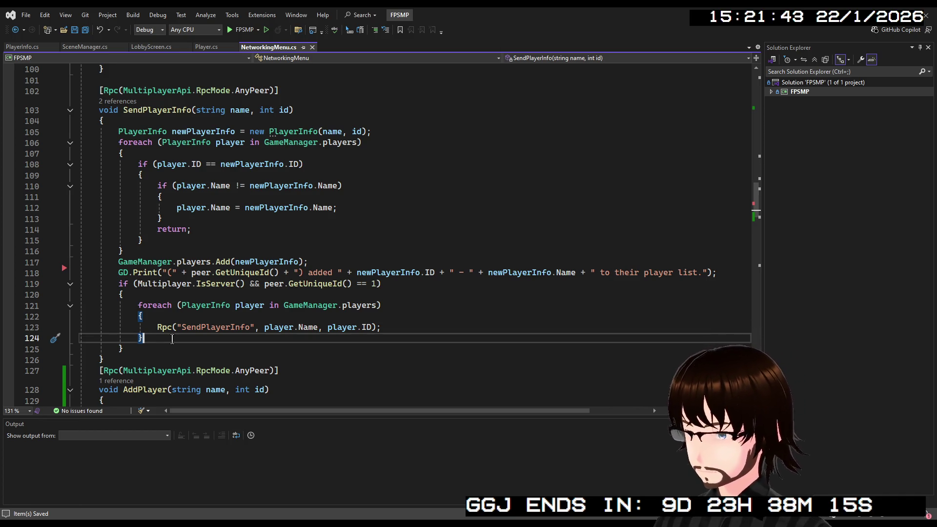
key(Return)
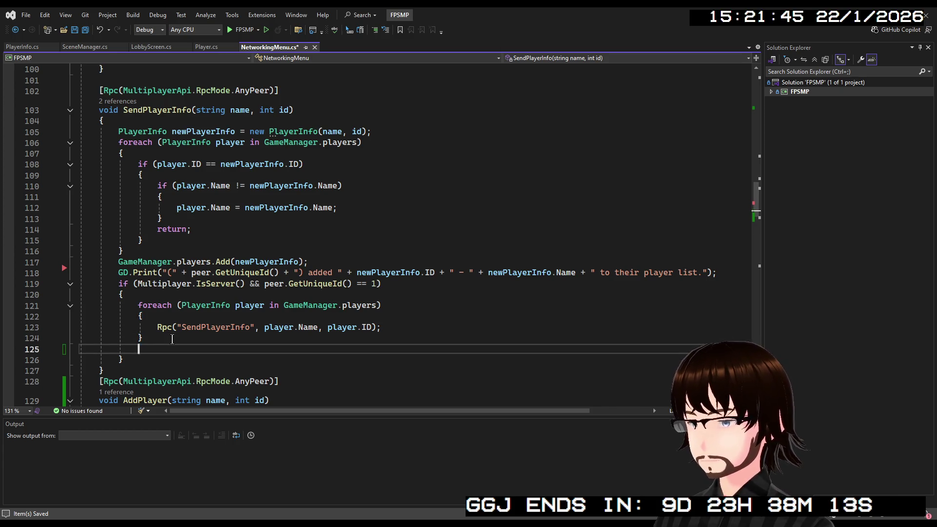
text(Rpc)
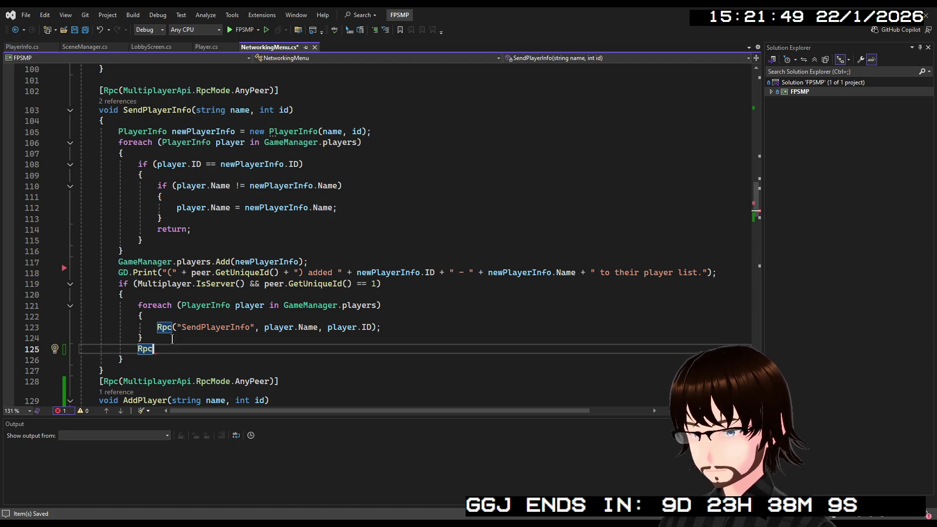
text(("AddPlayer", new)
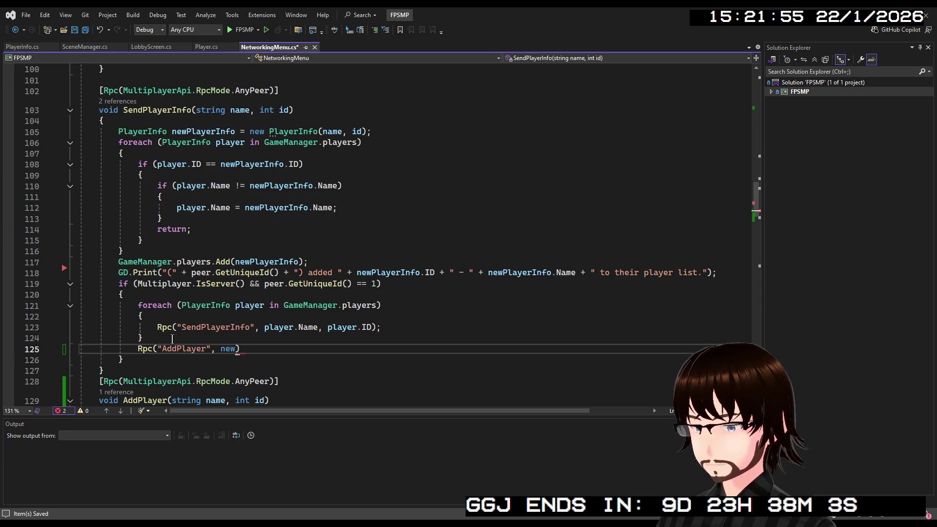
text(PlayerInfo.N)
key(Tab)
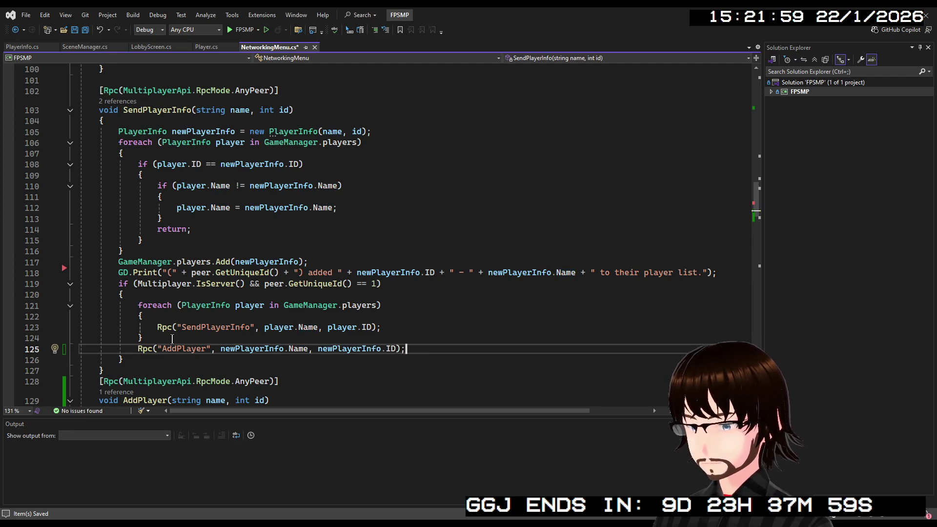
key(ctrl+s)
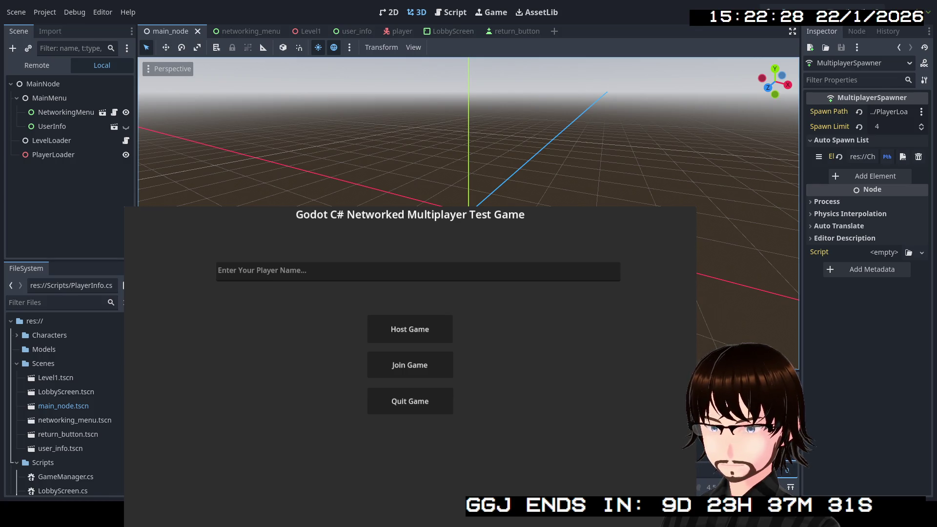
- Host and walk a test game, review Session 1's MultiplayerSynchronizer node-not-found errors, then relaunch with F5
click(405, 328)
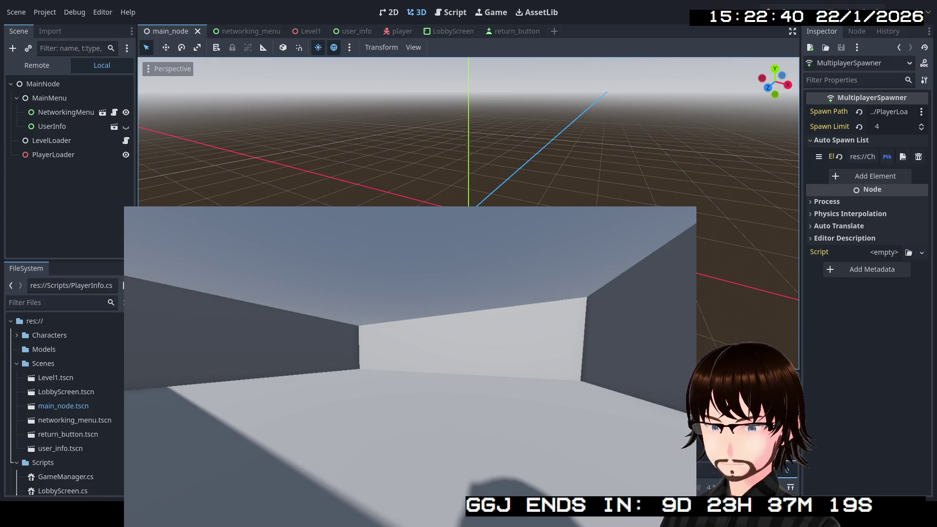
key(w)
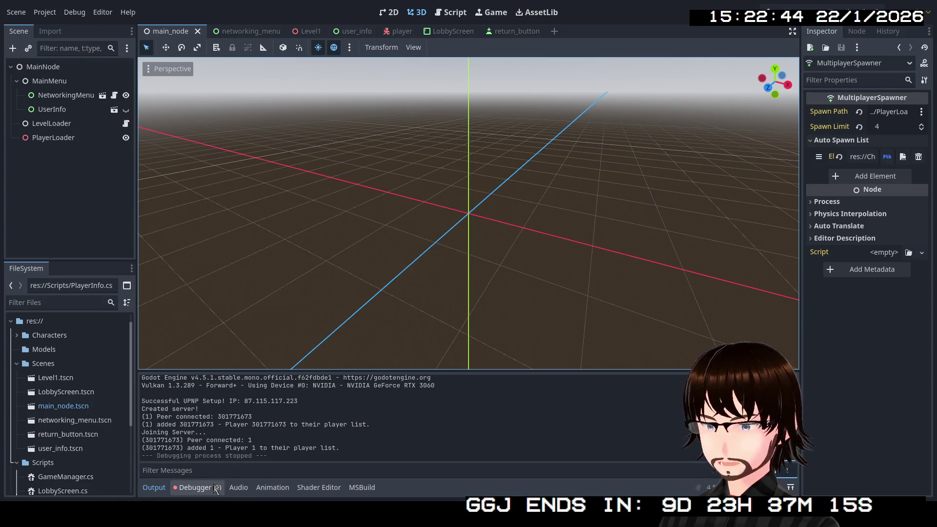
click(213, 488)
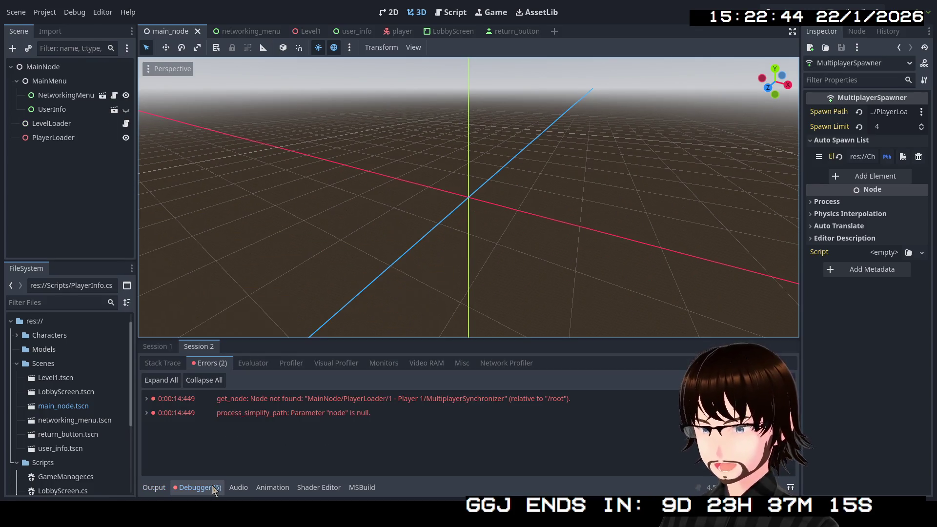
click(161, 347)
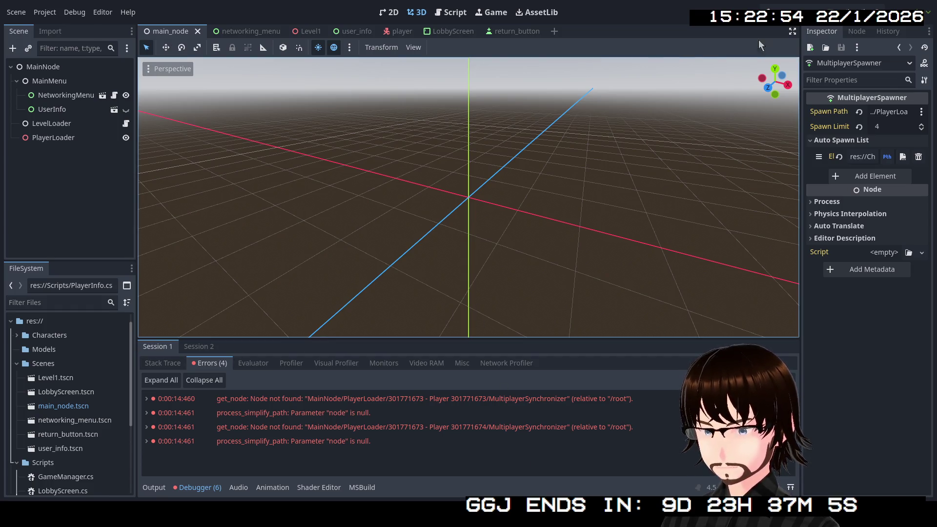
key(F5)
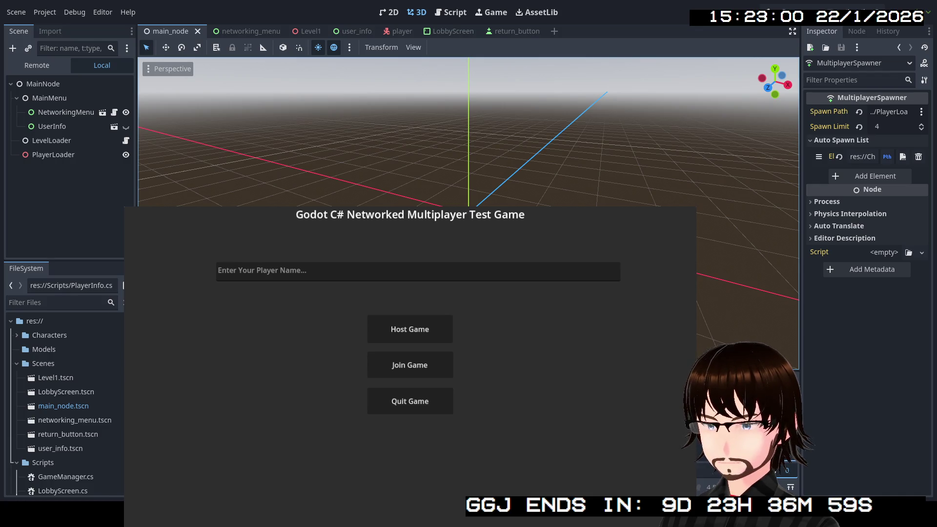
- Host a game, confirm the Remote tree lists two player nodes under PlayerLoader, then stop it
click(409, 329)
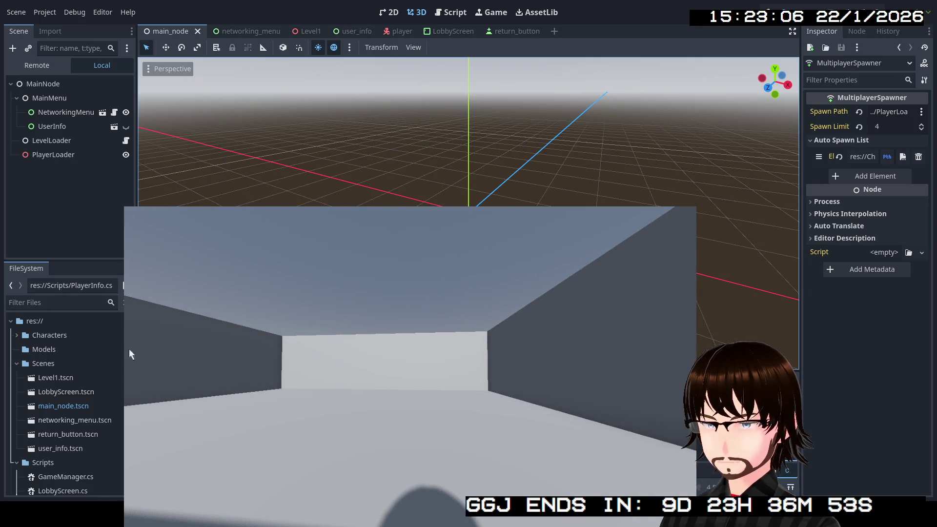
click(37, 65)
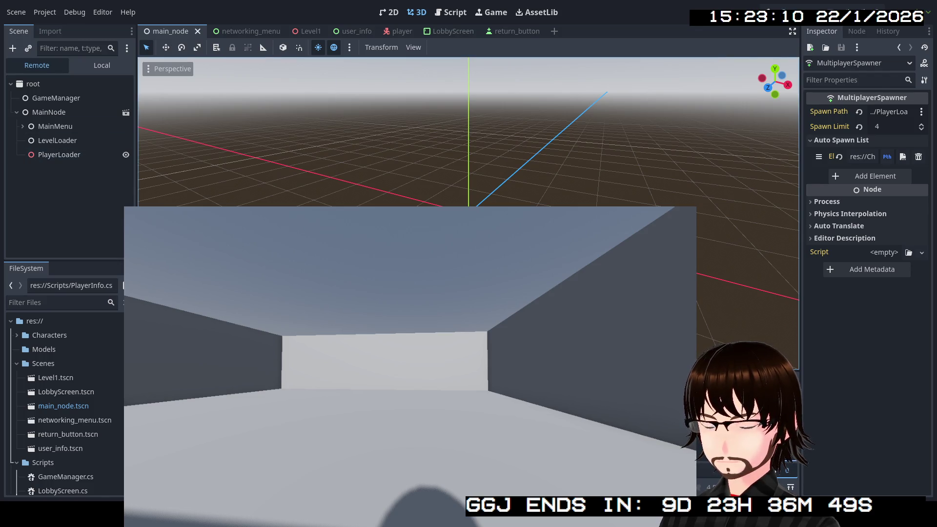
mouse_move(412, 372)
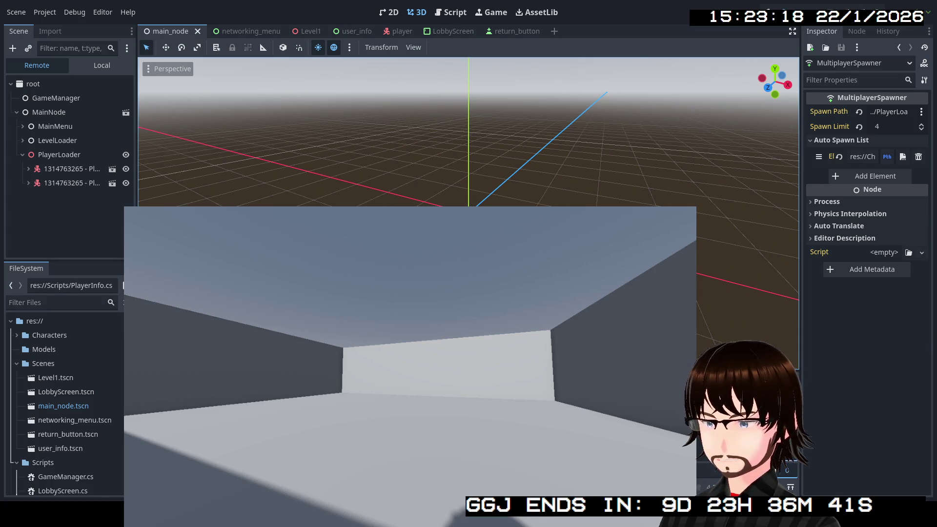
click(18, 206)
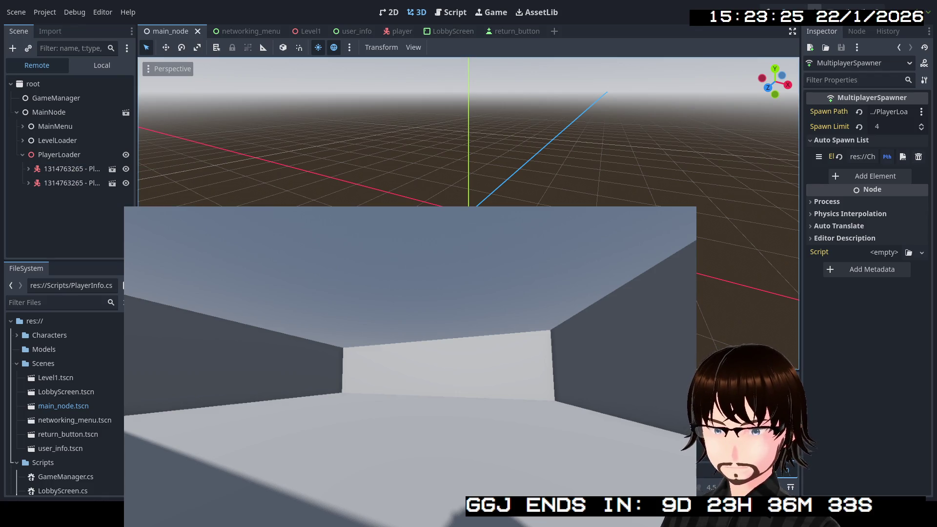
click(810, 12)
click(798, 16)
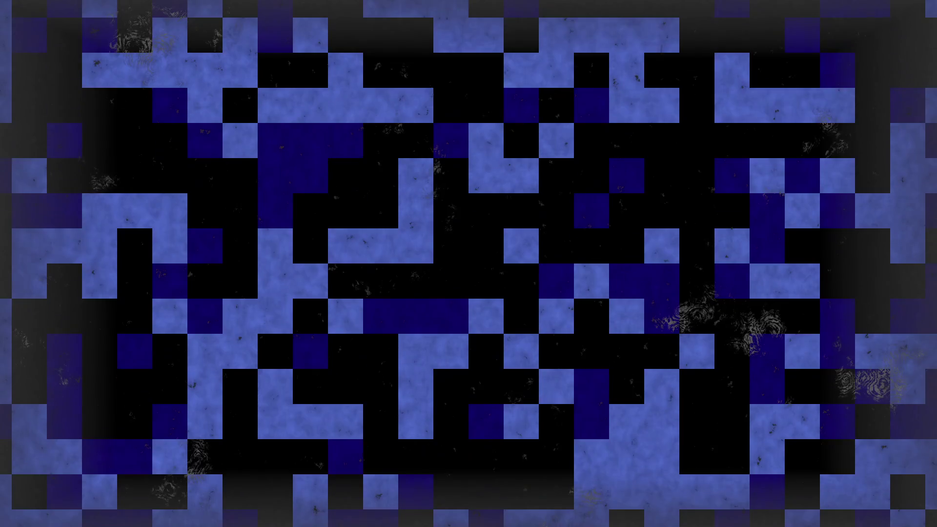
key(alt+Tab)
- Delete the Rpc("AddPlayer", ...) line and its leftover blank line from SendPlayerInfo, and save
drag(405, 348, 140, 352)
key(Delete)
click(201, 340)
key(Delete)
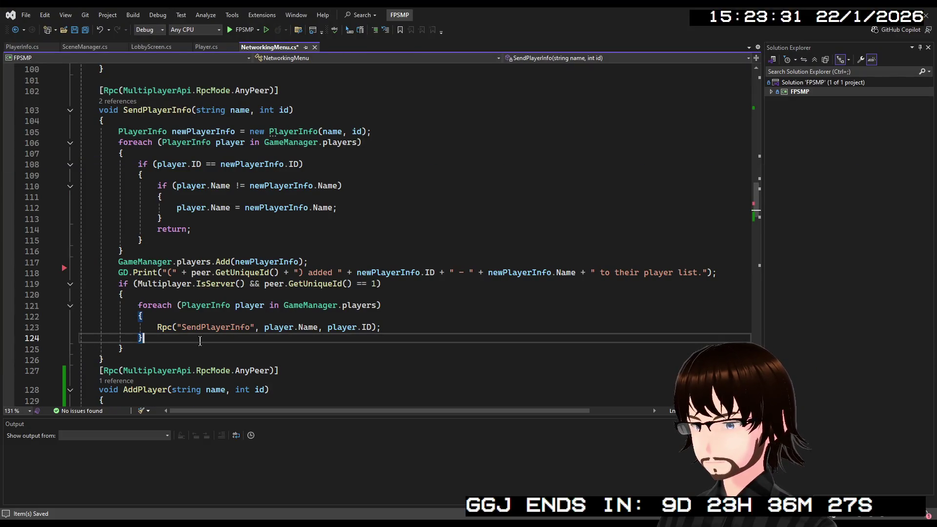
key(ctrl+s)
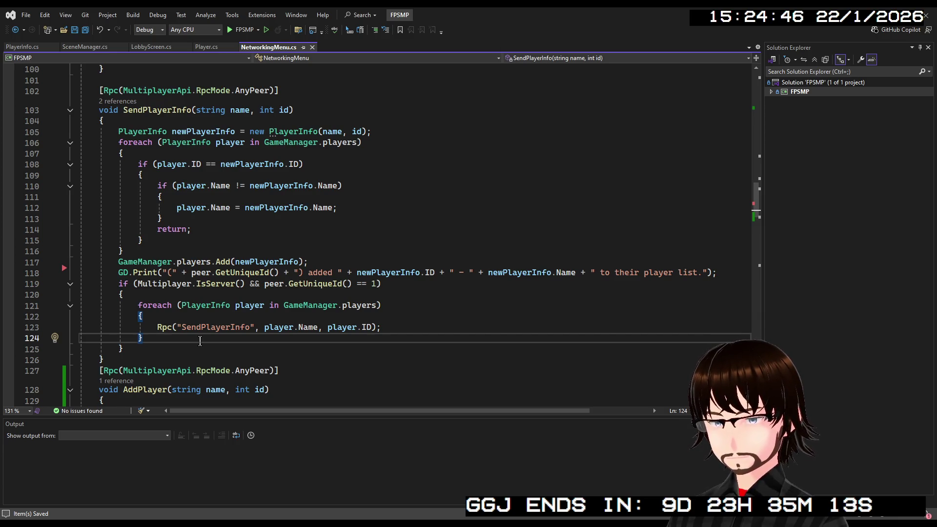
- Scroll NetworkingMenu.cs to bring the PeerConnected method into view
scroll(200, 341, up, 4)
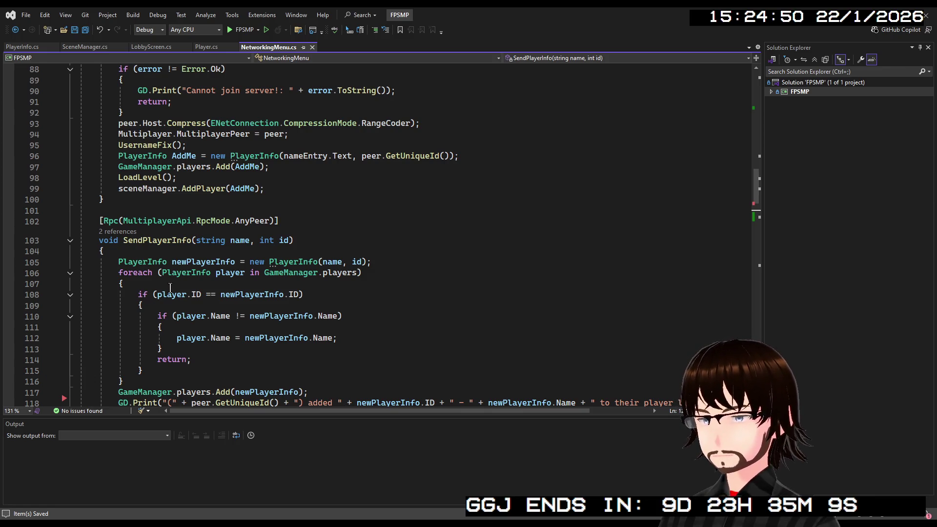
scroll(171, 287, down, 20)
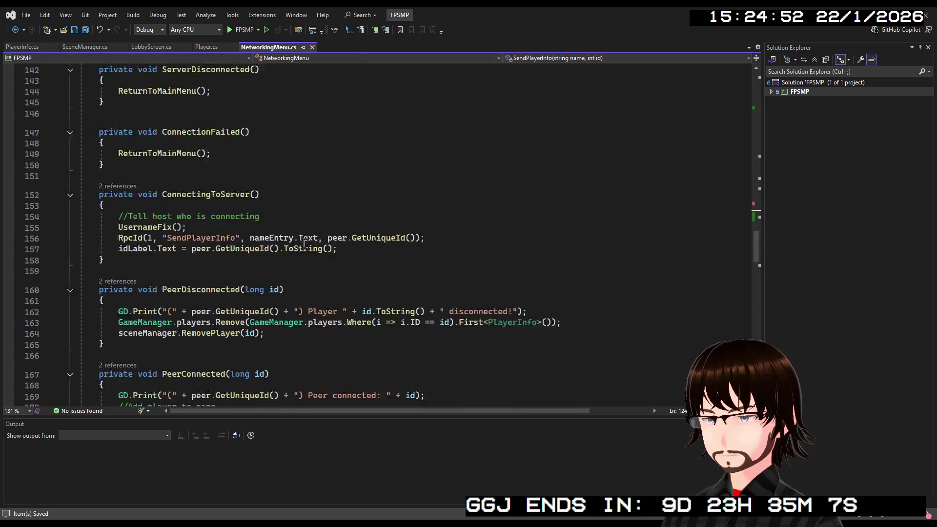
scroll(280, 230, down, 20)
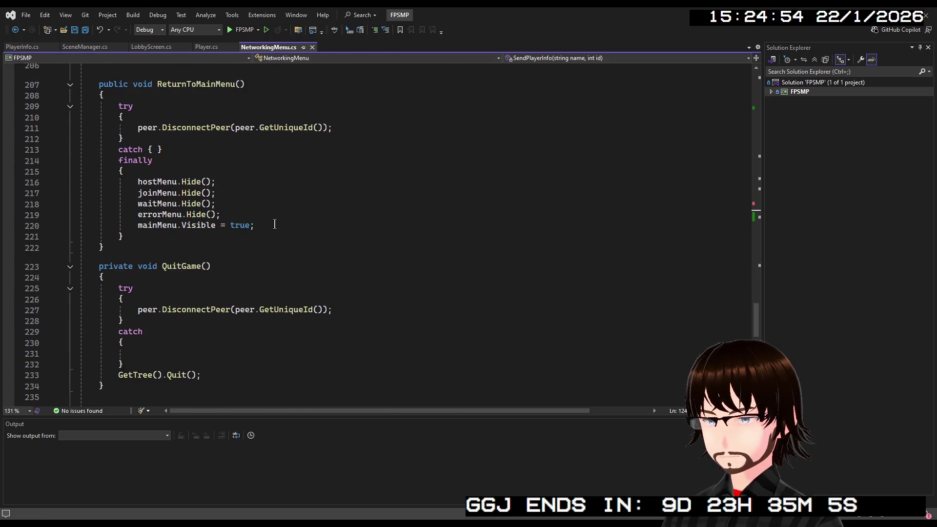
scroll(274, 224, down, 5)
scroll(253, 223, up, 12)
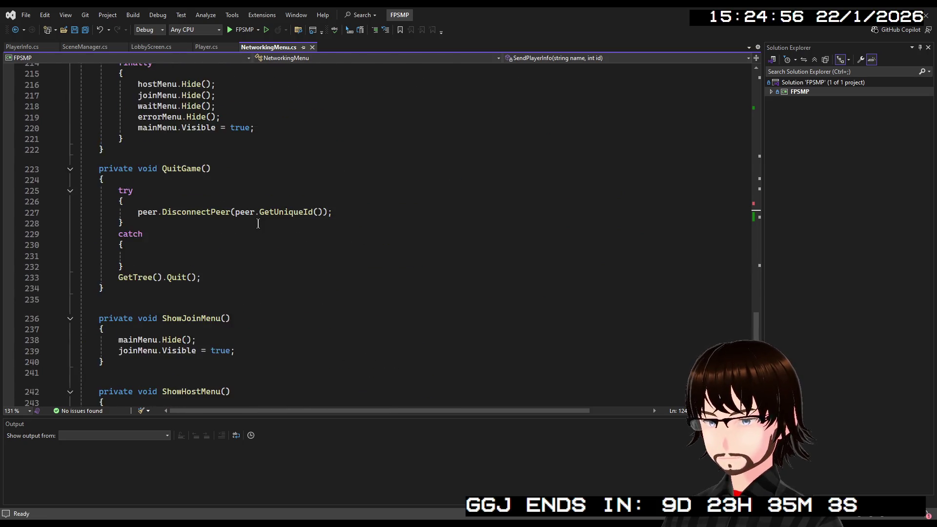
scroll(253, 223, up, 8)
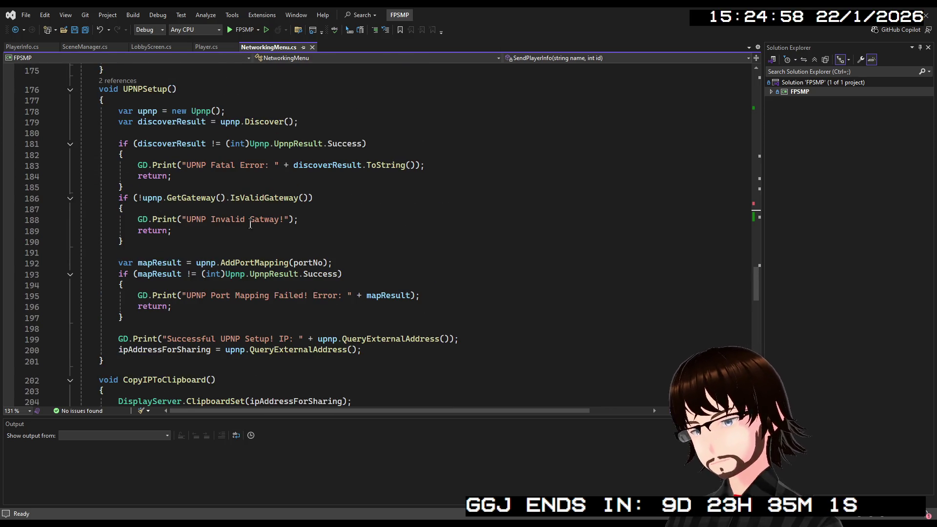
scroll(251, 223, up, 5)
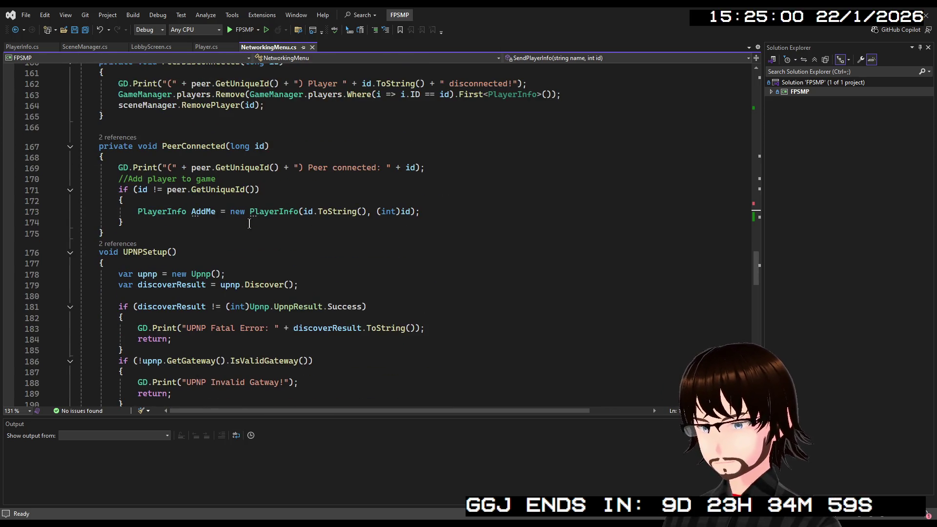
- Remove the PlayerInfo AddMe statement on line 173 of PeerConnected
click(441, 212)
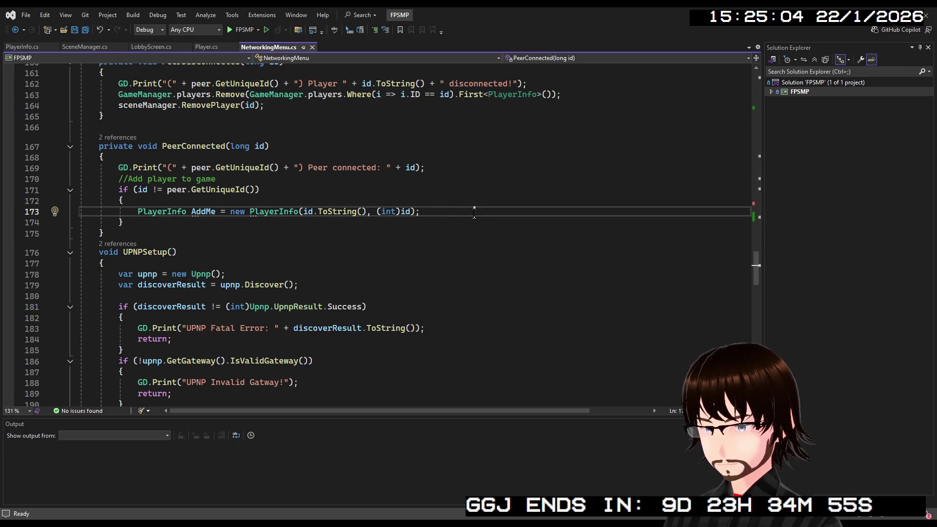
drag(479, 211, 426, 212)
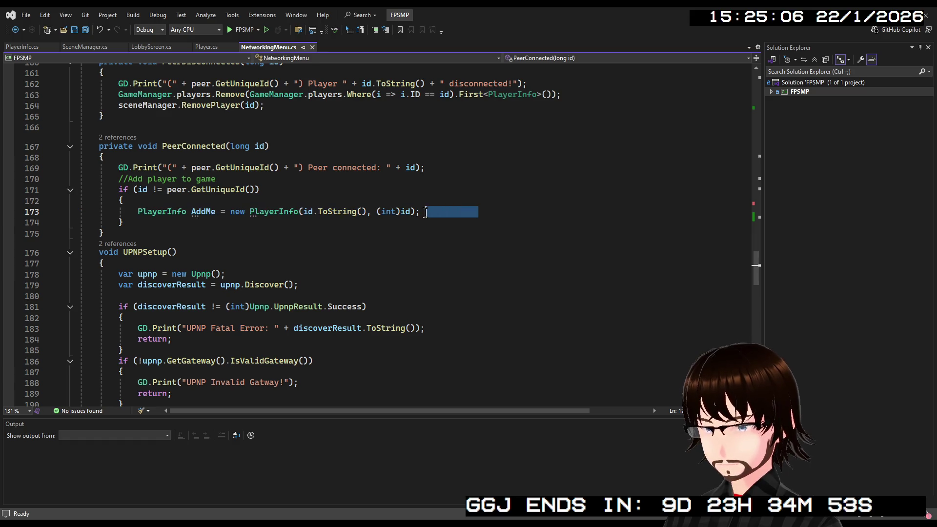
key(Delete)
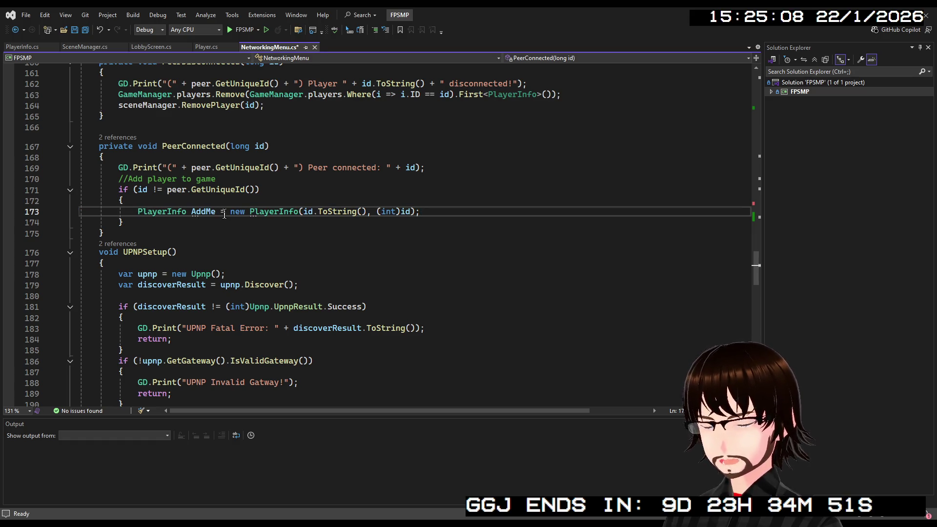
double_click(193, 211)
click(412, 212)
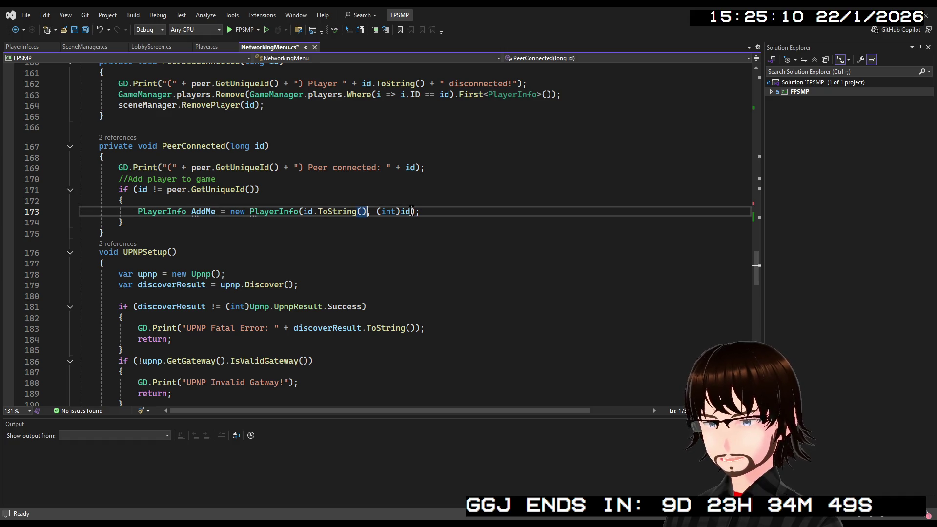
text(,)
click(438, 215)
drag(438, 215, 137, 209)
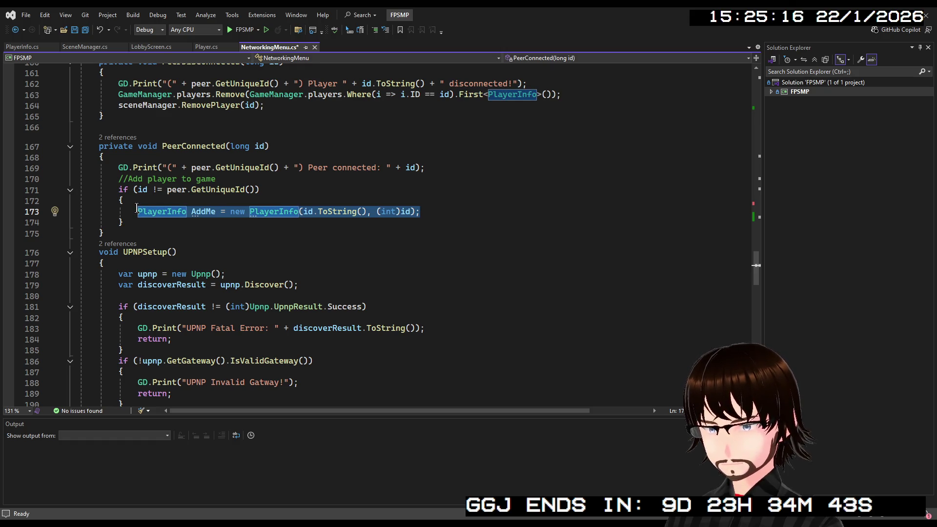
key(ctrl+x)
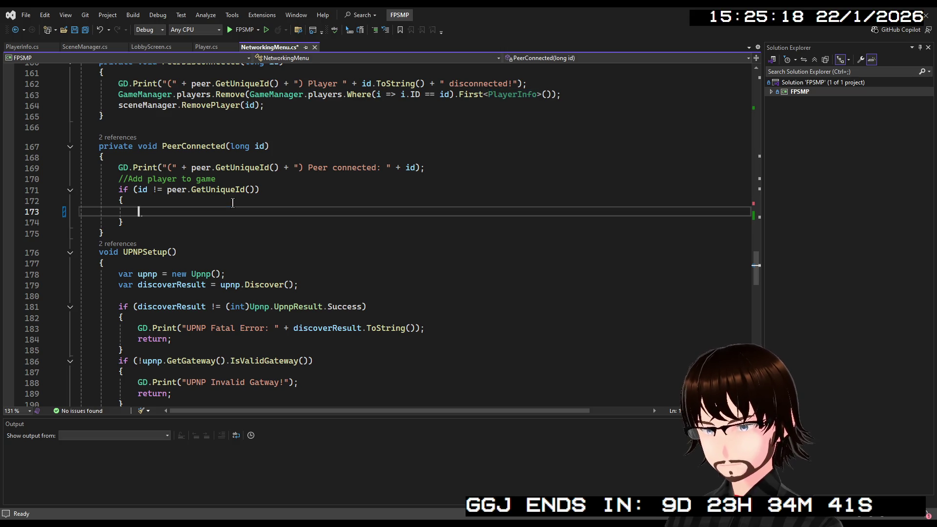
- Write AddPlayer(id.ToString(), (int)id); in its place and save NetworkingMenu.cs
text(AddPlayer)
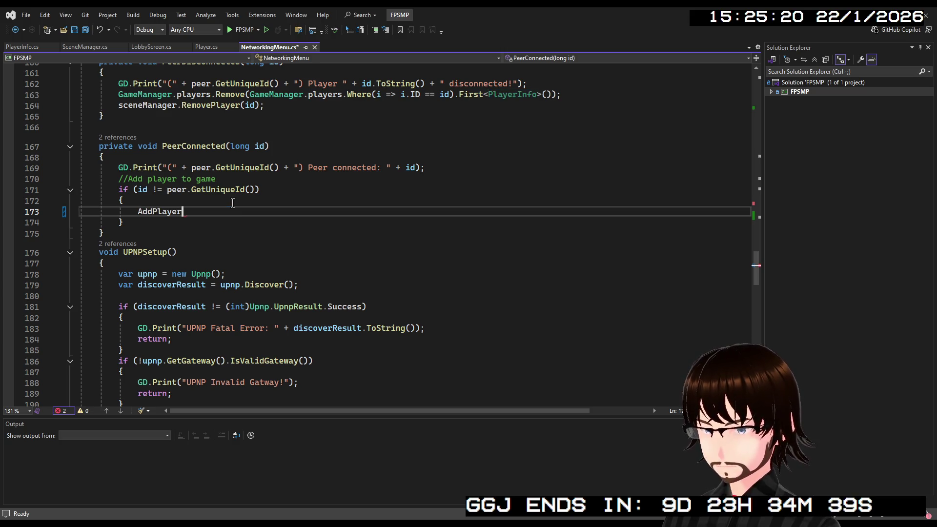
text(()
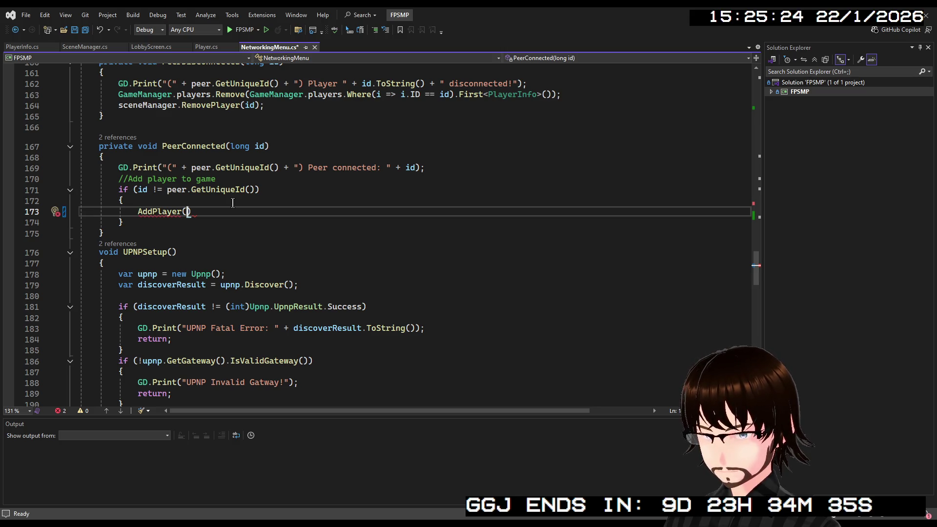
text(id)
text(,di)
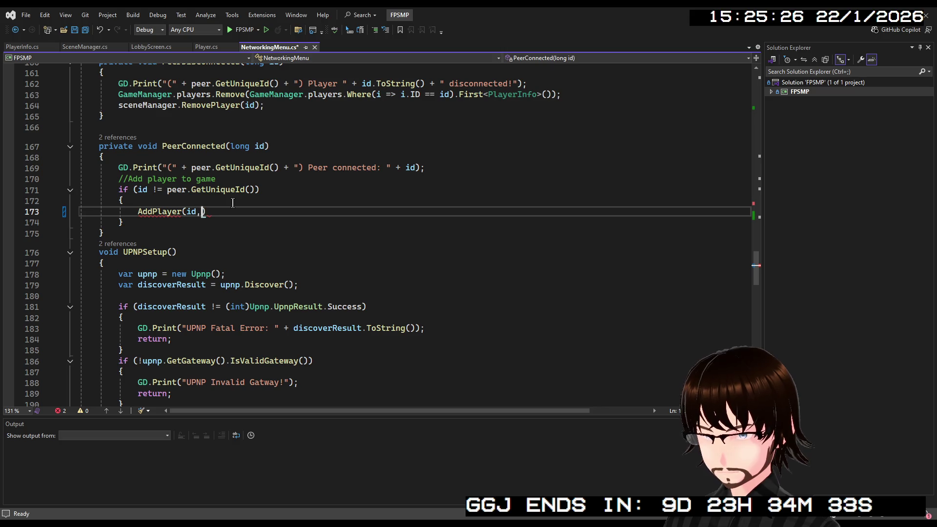
key(BackSpace)
key(BackSpace)
text(id);)
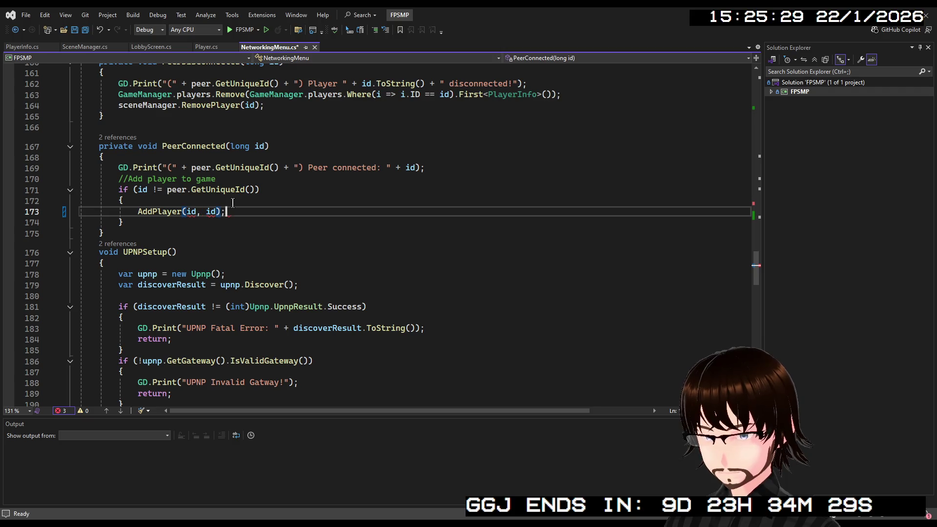
key(Left)
key(Left)
key(Left)
text(.ToString())
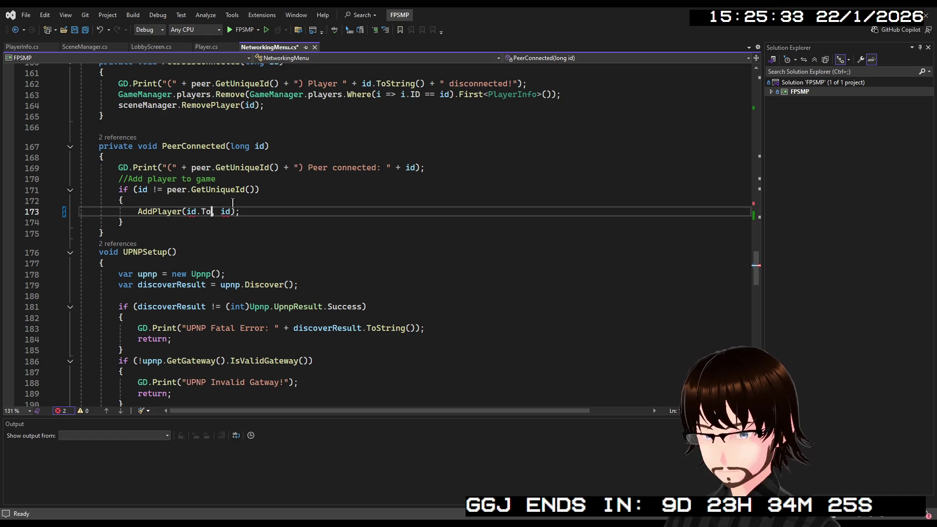
key(Right)
key(Right)
text((int))
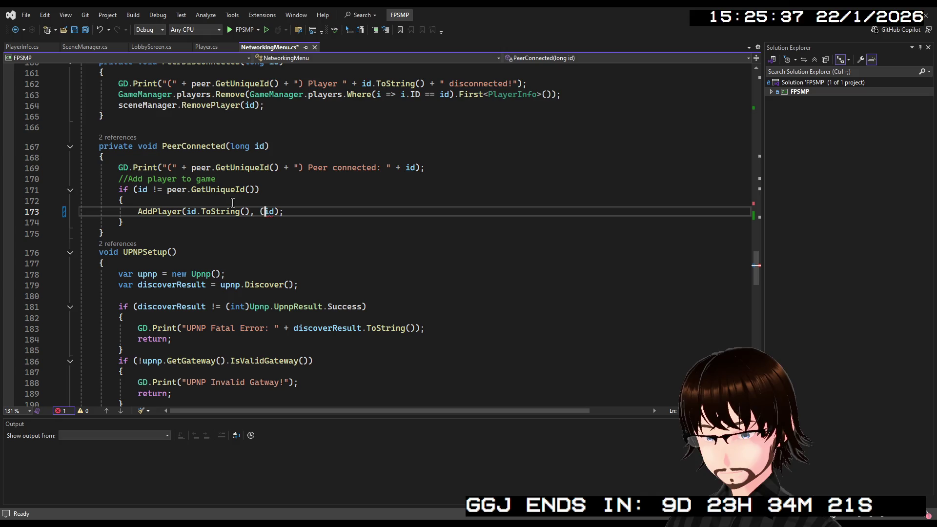
key(Right)
key(Right)
key(Right)
key(ctrl+s)
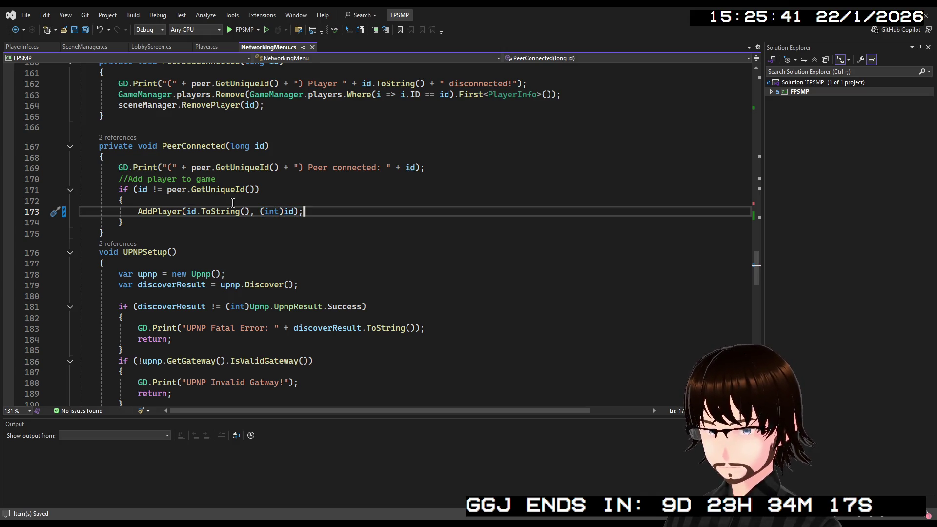
scroll(232, 202, up, 10)
scroll(233, 203, up, 14)
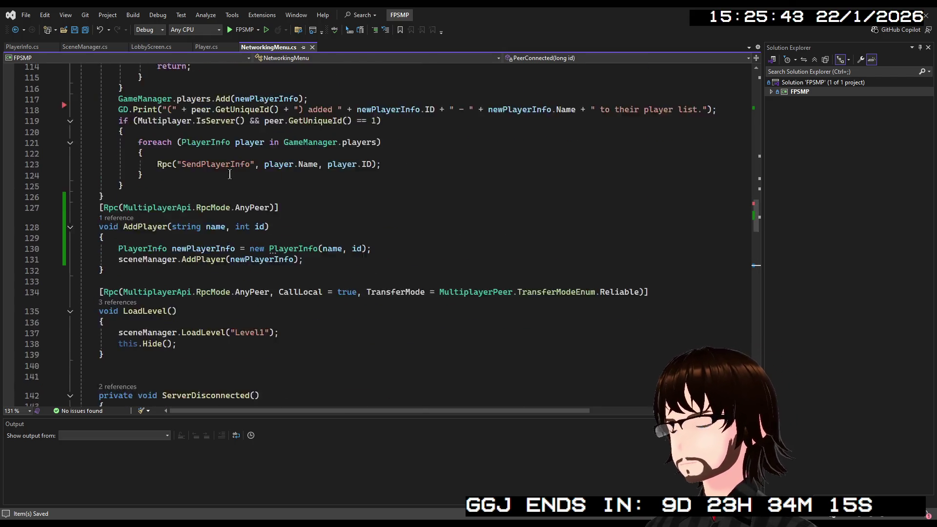
scroll(226, 171, down, 4)
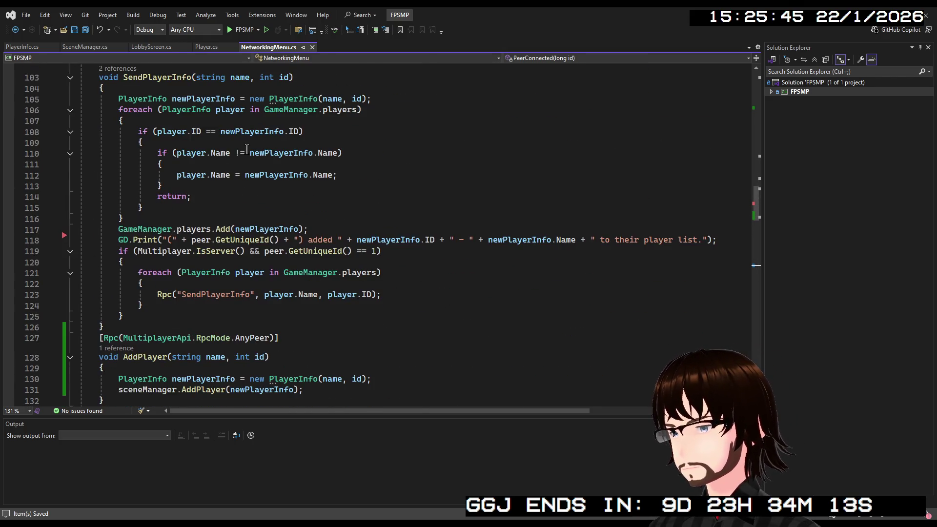
scroll(247, 149, down, 20)
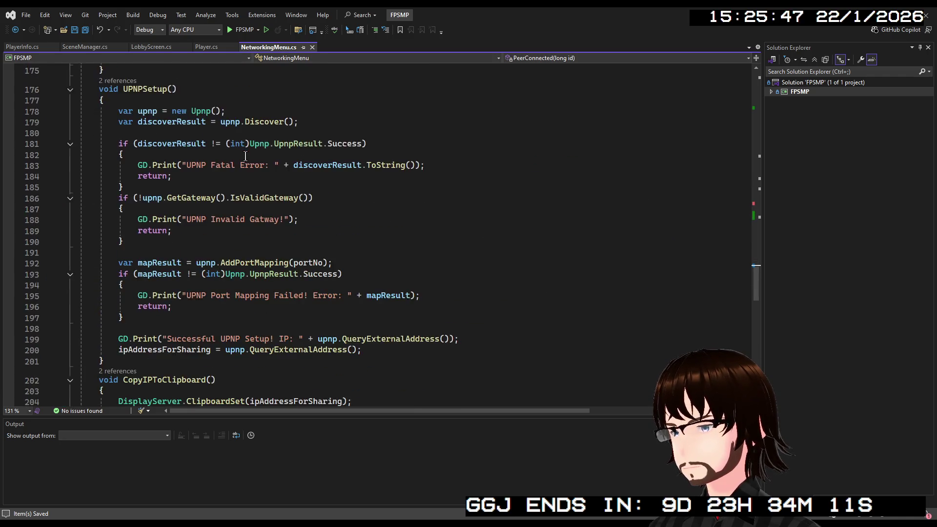
scroll(245, 156, up, 6)
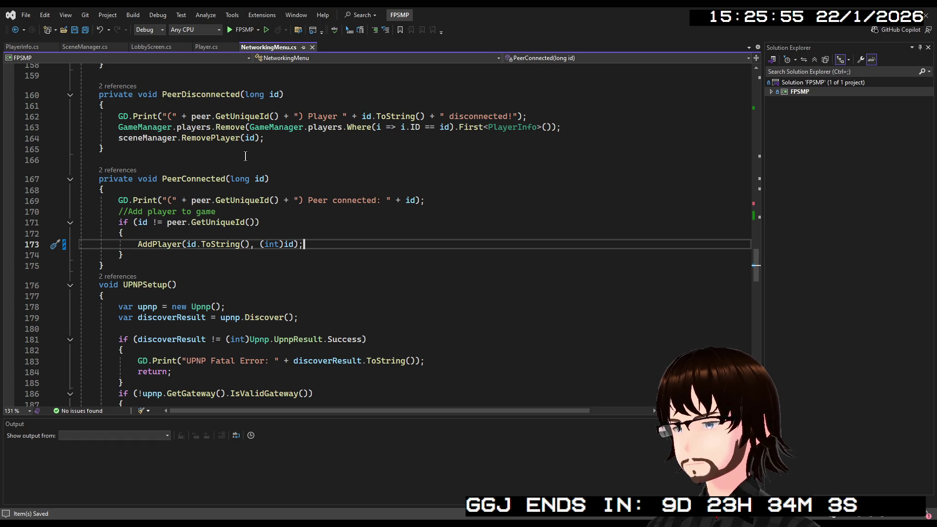
scroll(239, 158, up, 10)
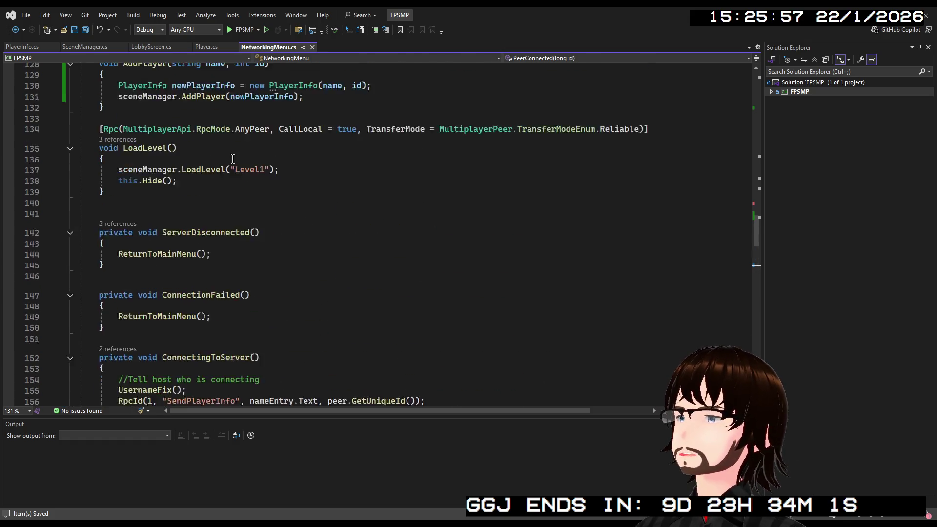
scroll(233, 159, up, 10)
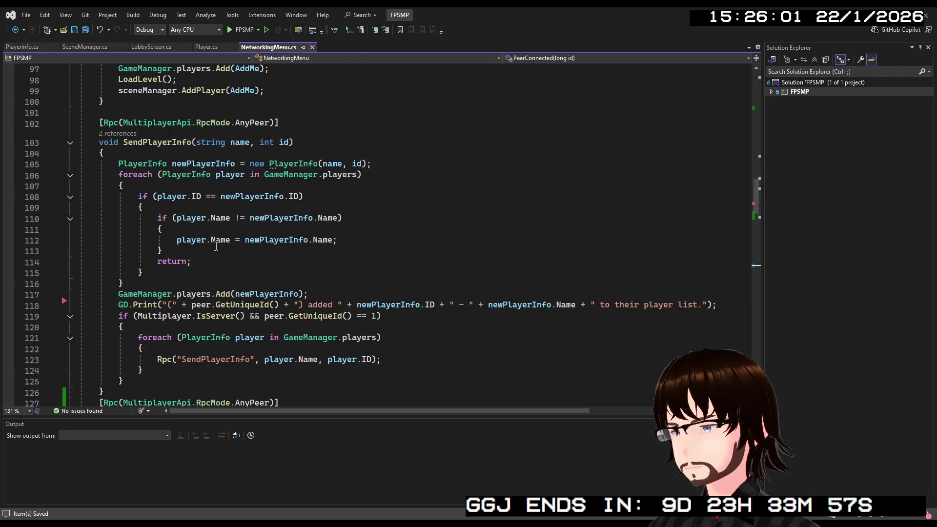
click(318, 295)
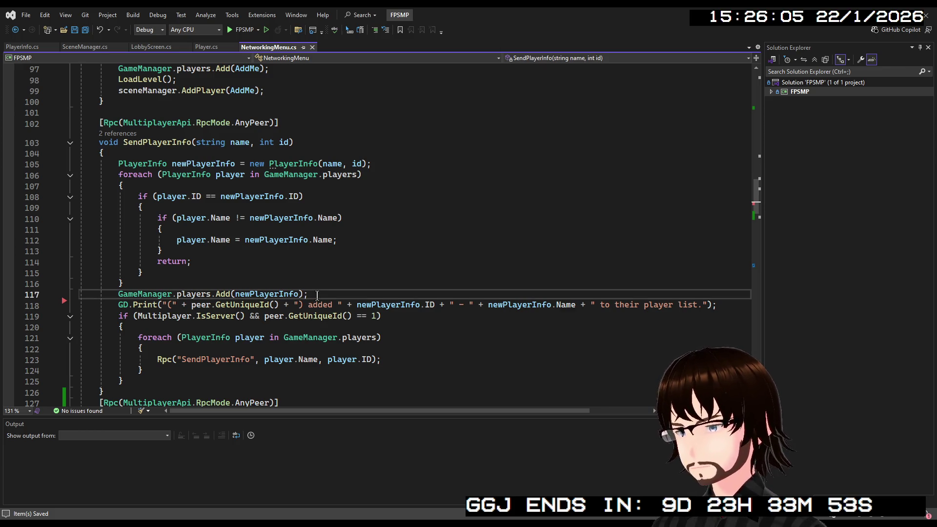
key(Return)
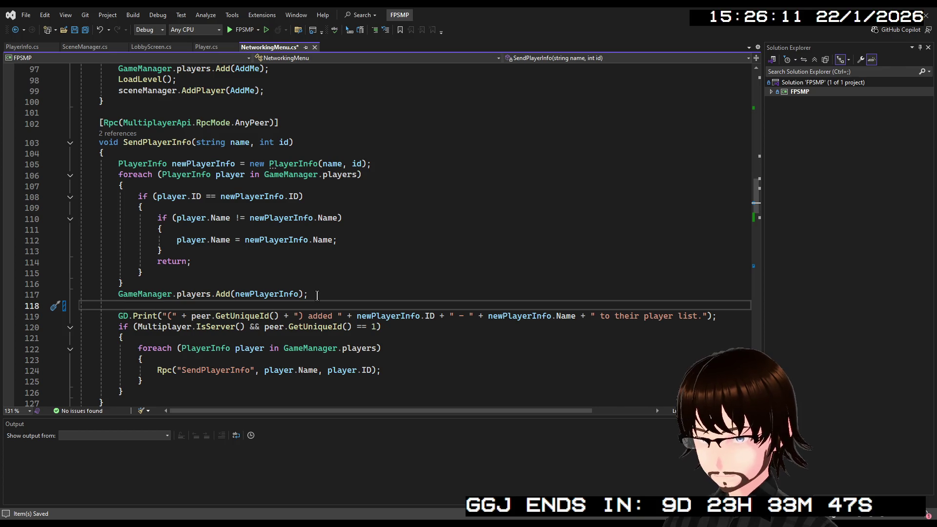
- Add sceneManager.UpdatePlayerName(newPlayerInfo.ID, newPlayerInfo.Name); using completions, and save NetworkingMenu.cs
text(sceneManager.)
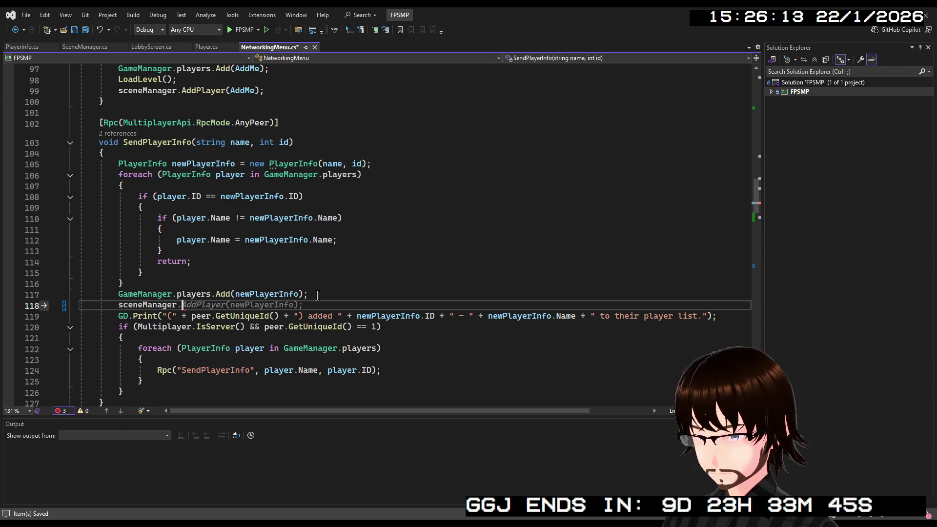
text(Up)
key(Tab)
text(()
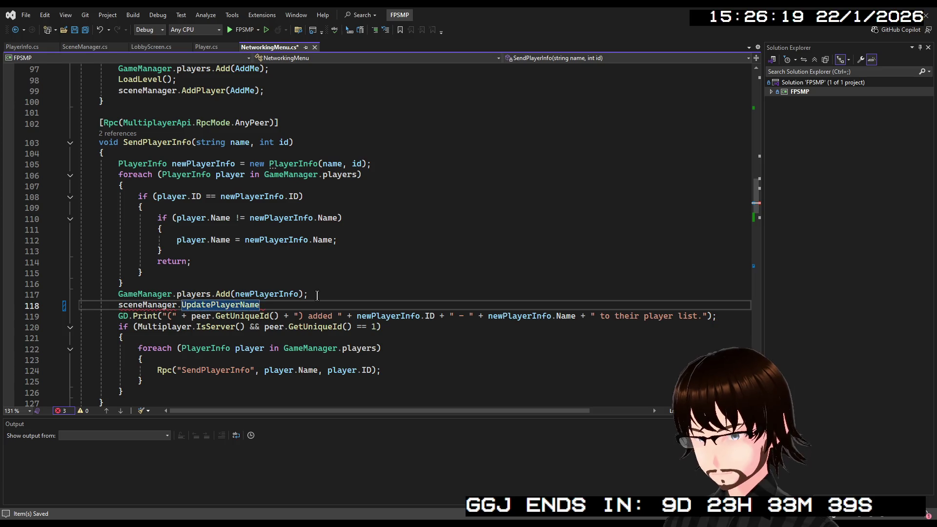
text((new)
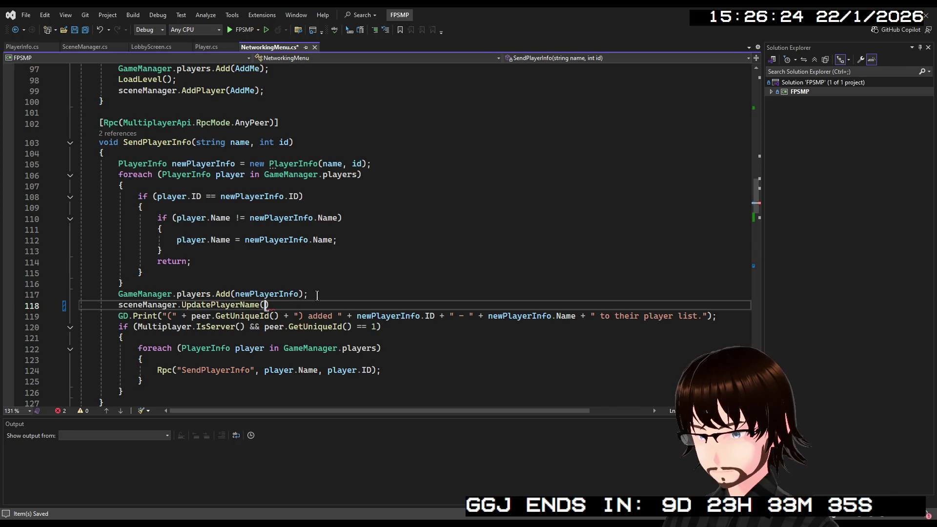
key(Tab)
text(.)
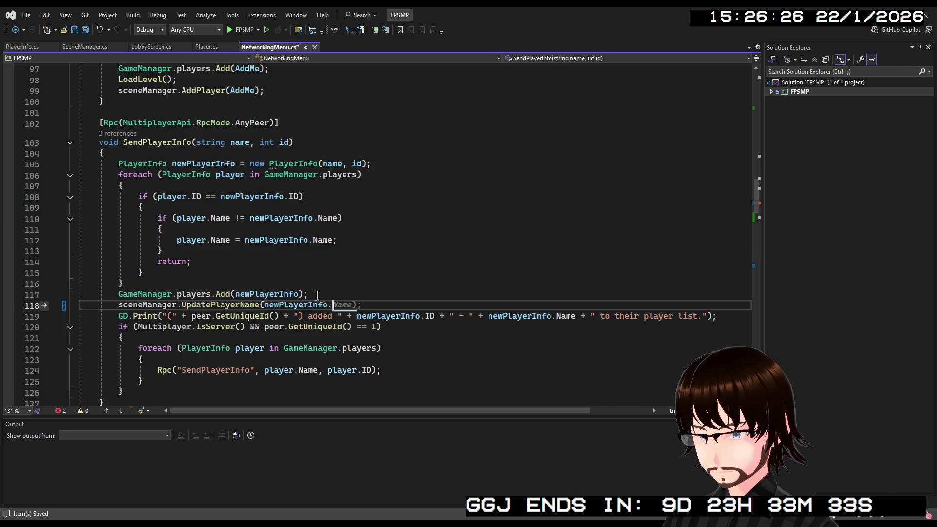
text(ID)
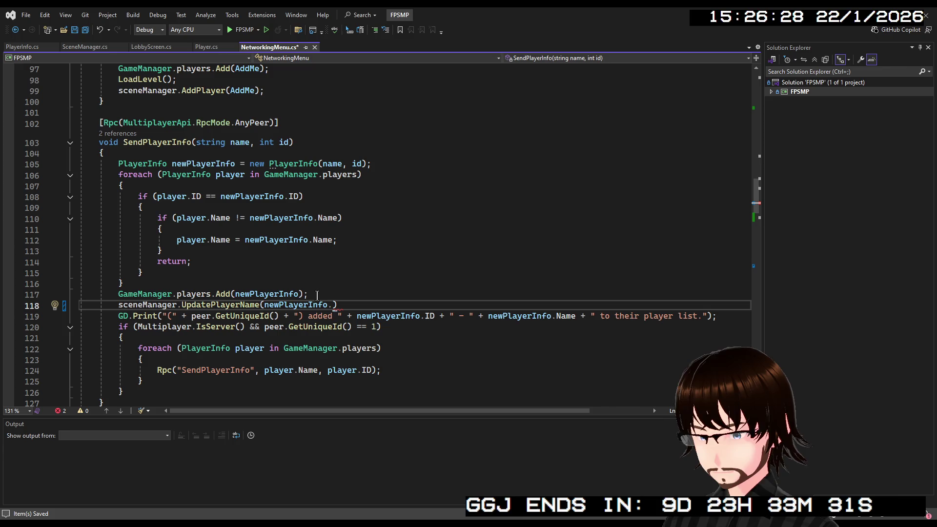
text(,)
key(Tab)
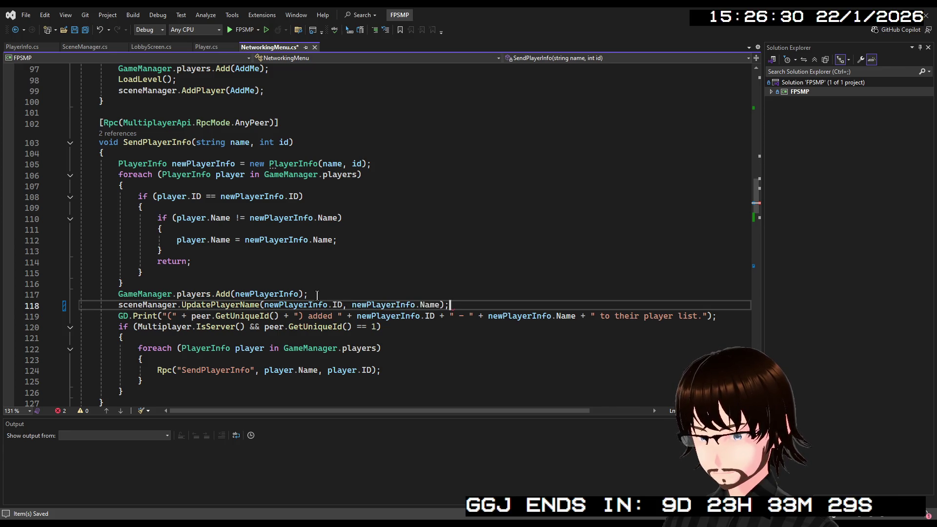
key(ctrl+s)
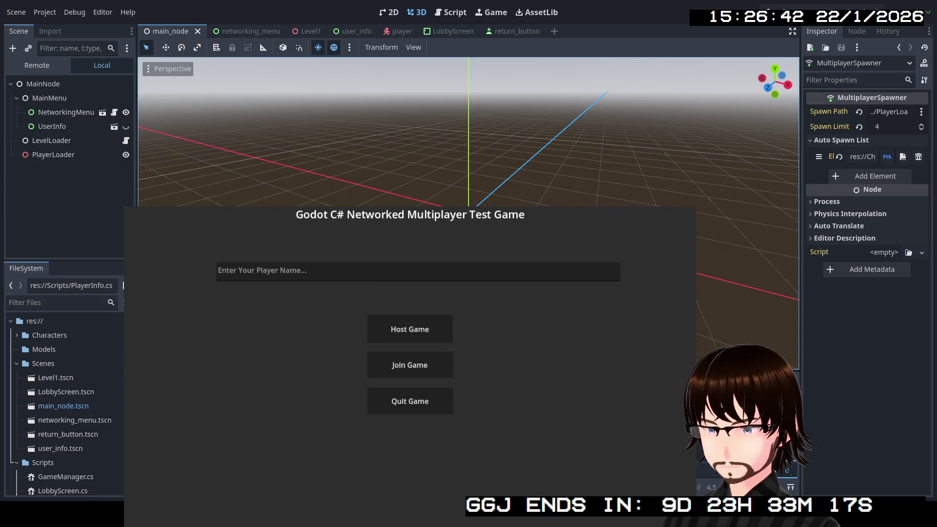
- Host a game, switch the Scene dock to Remote, and select the 1 - Player 1 node
click(424, 333)
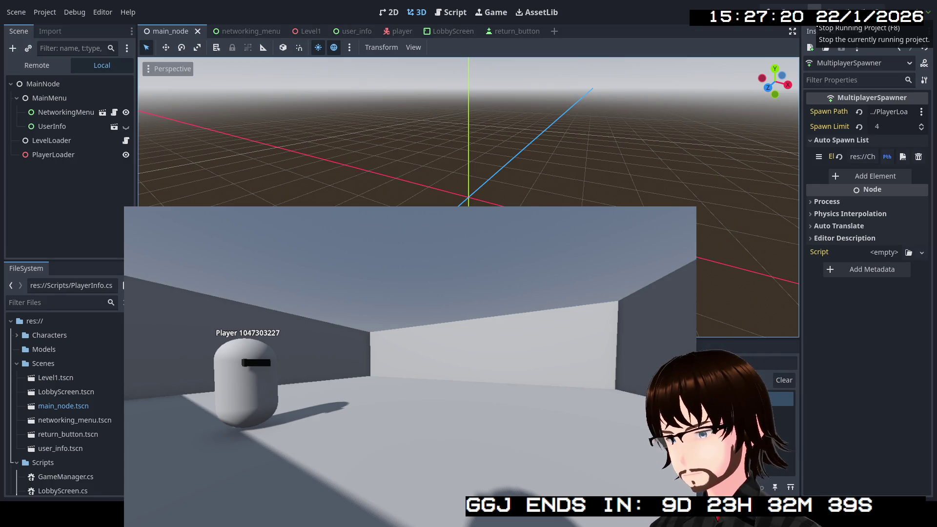
click(37, 65)
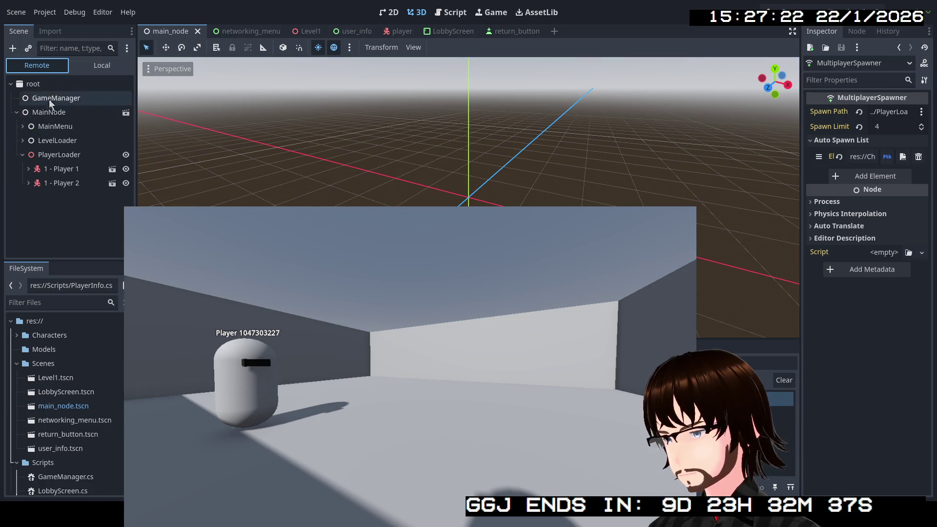
click(57, 183)
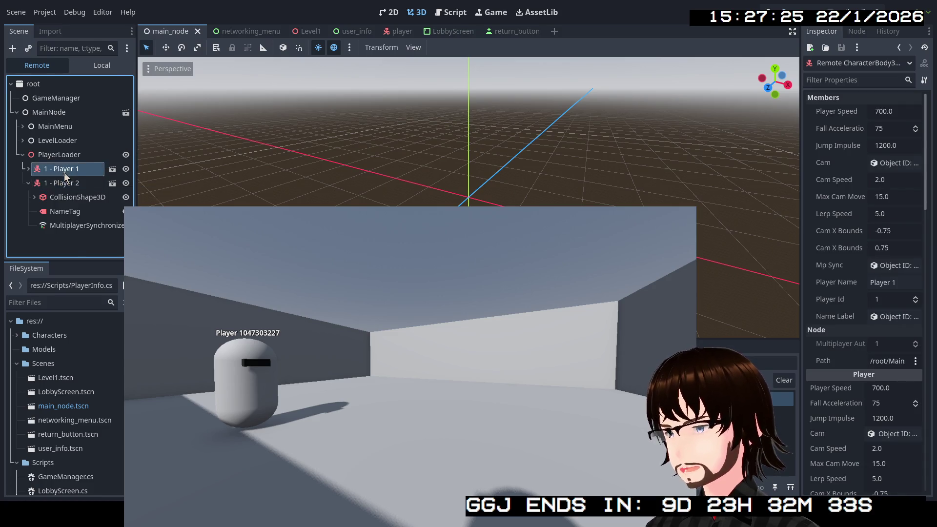